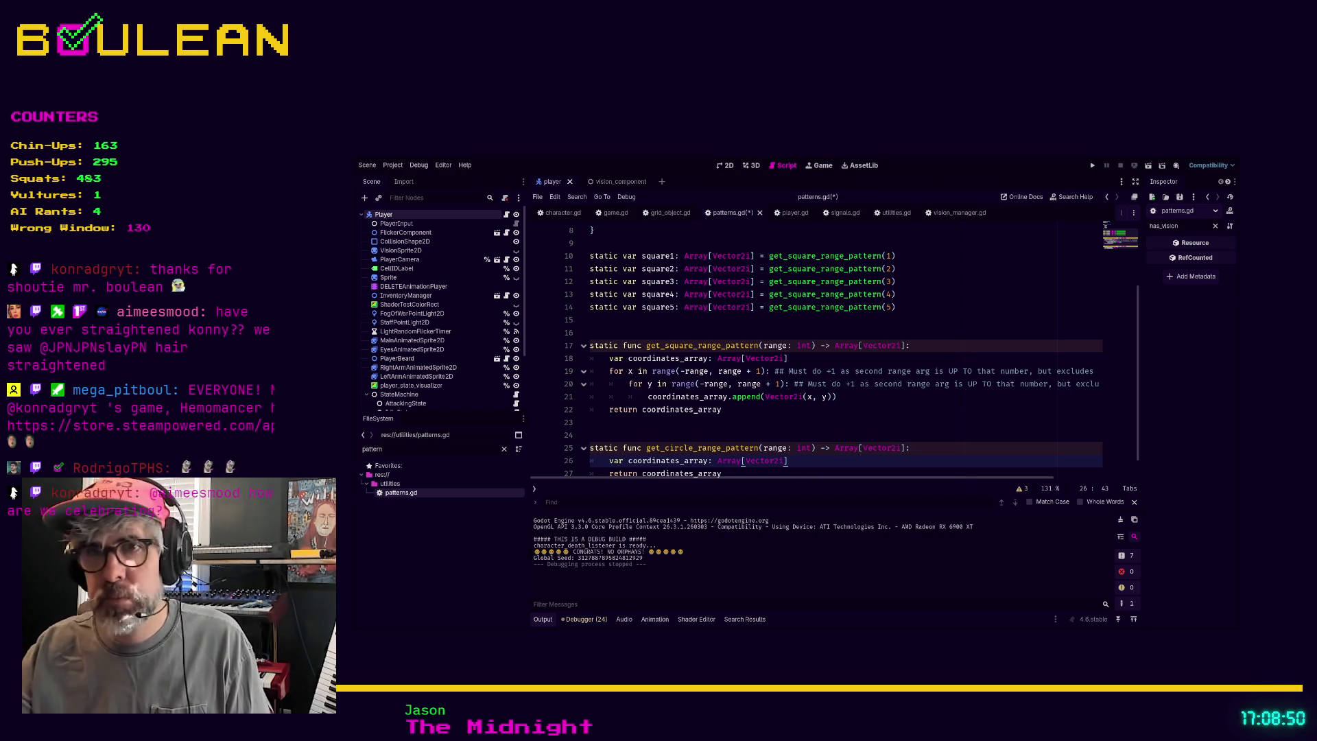
# Switch to the browser and load the copied Hemomancer Steam store URL in a new tab.
pyautogui.hotkey('alt', 'Tab')
pyautogui.hotkey('ctrl', 't')
pyautogui.hotkey('ctrl', 'v')
pyautogui.press('Return')
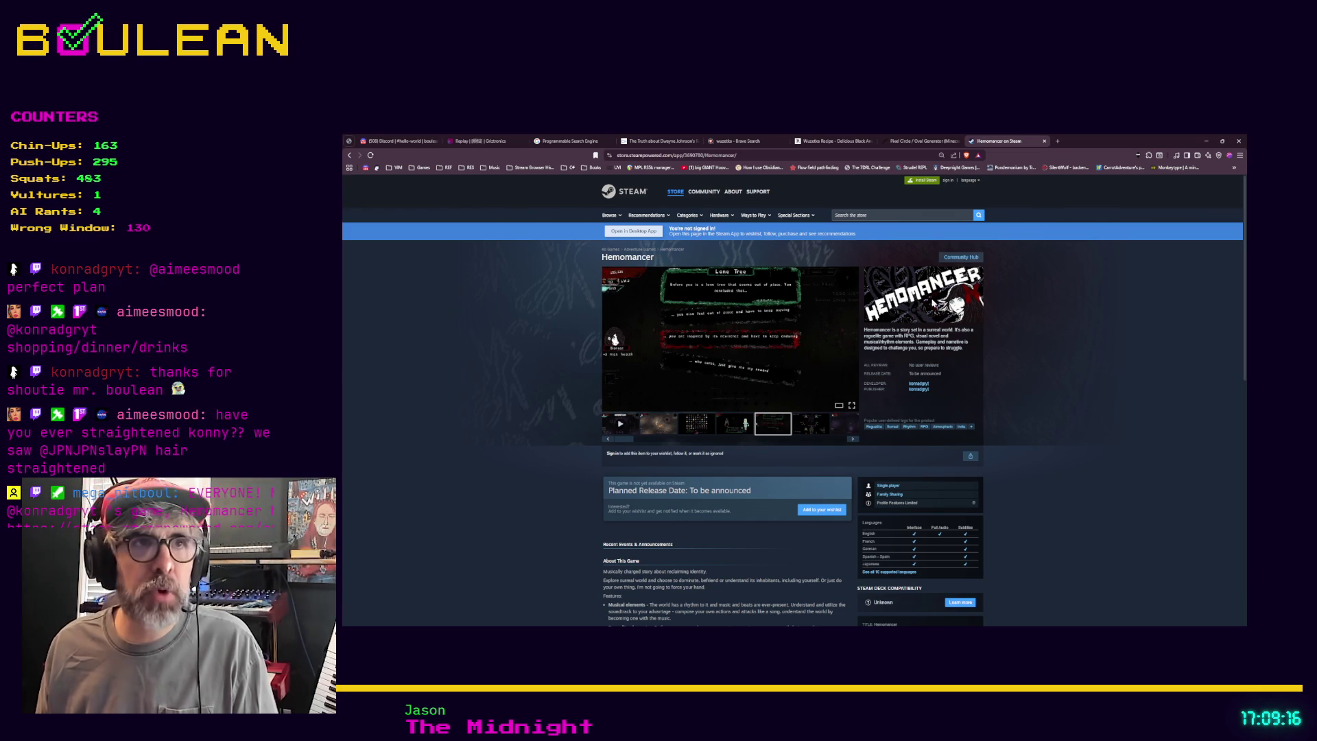
# Zoom the browser in on the Hemomancer store page and scroll down a little.
pyautogui.hotkey('ctrl', '+')
pyautogui.hotkey('ctrl', '+')
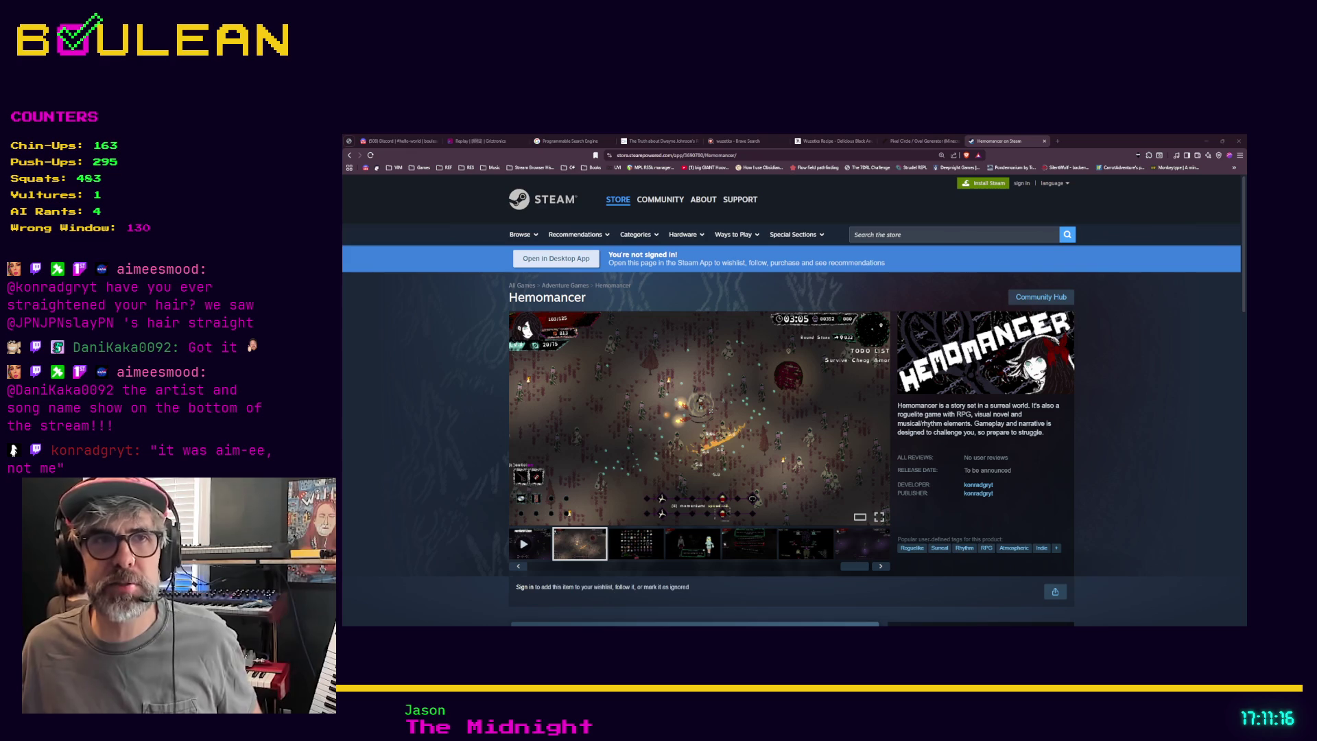
pyautogui.scroll(-1, 789, 402)
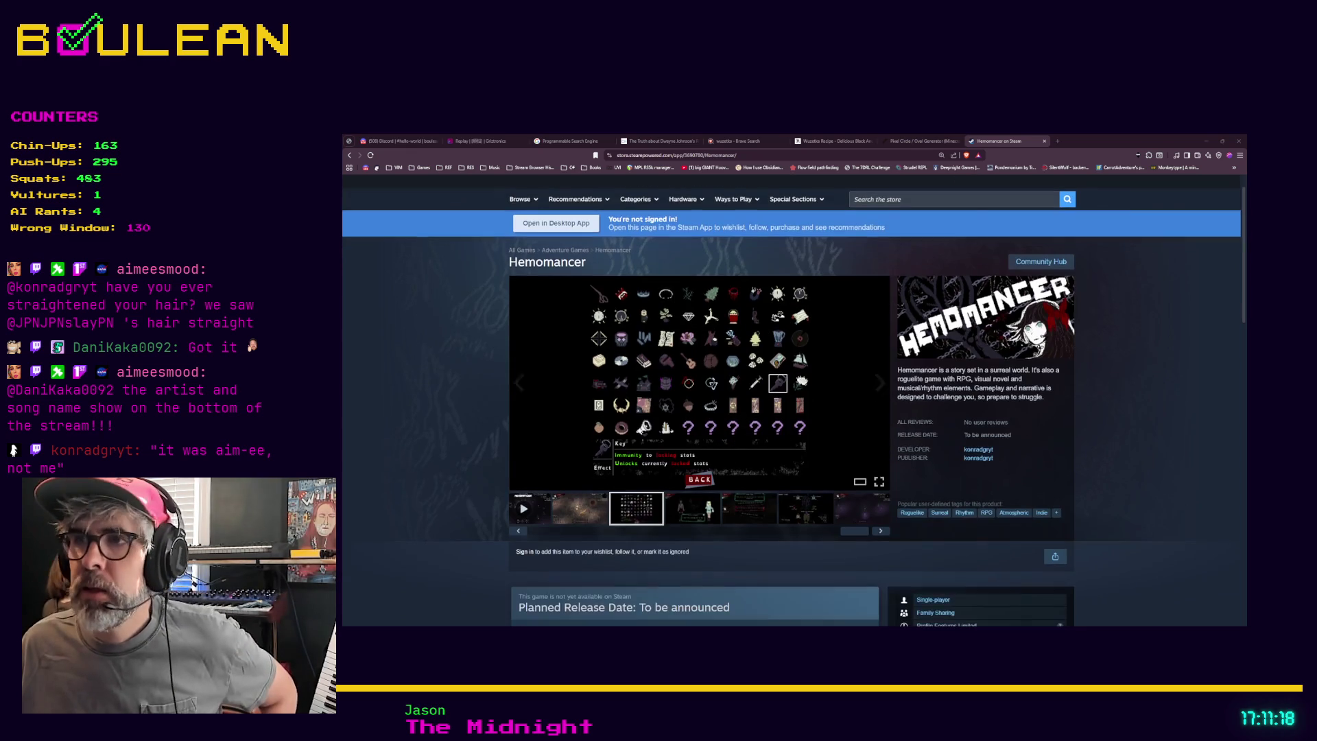
pyautogui.scroll(-1, 789, 401)
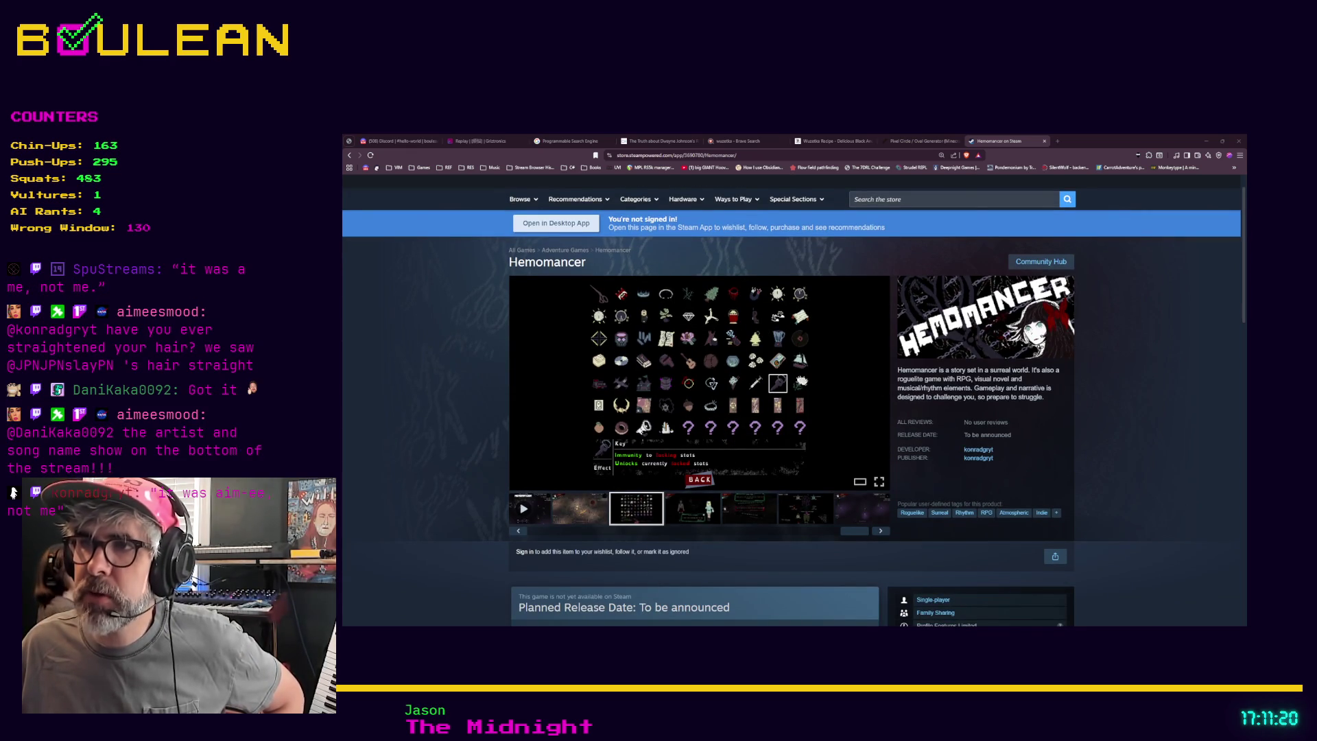
pyautogui.scroll(-1, 789, 401)
pyautogui.moveTo(898, 335)
pyautogui.mouseDown()
pyautogui.moveTo(1029, 353)
pyautogui.moveTo(1018, 361)
pyautogui.mouseUp()
pyautogui.scroll(-2, 812, 464)
pyautogui.scroll(-3, 812, 464)
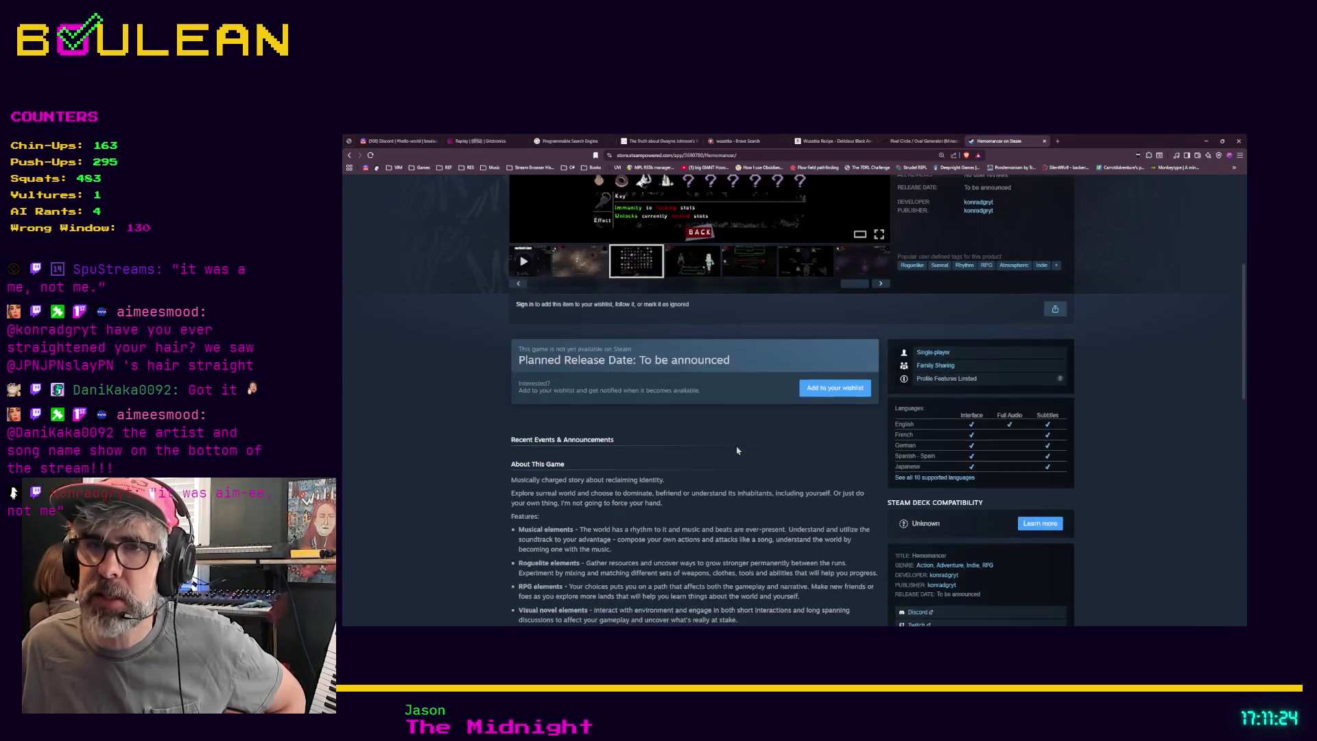
pyautogui.scroll(-2, 731, 451)
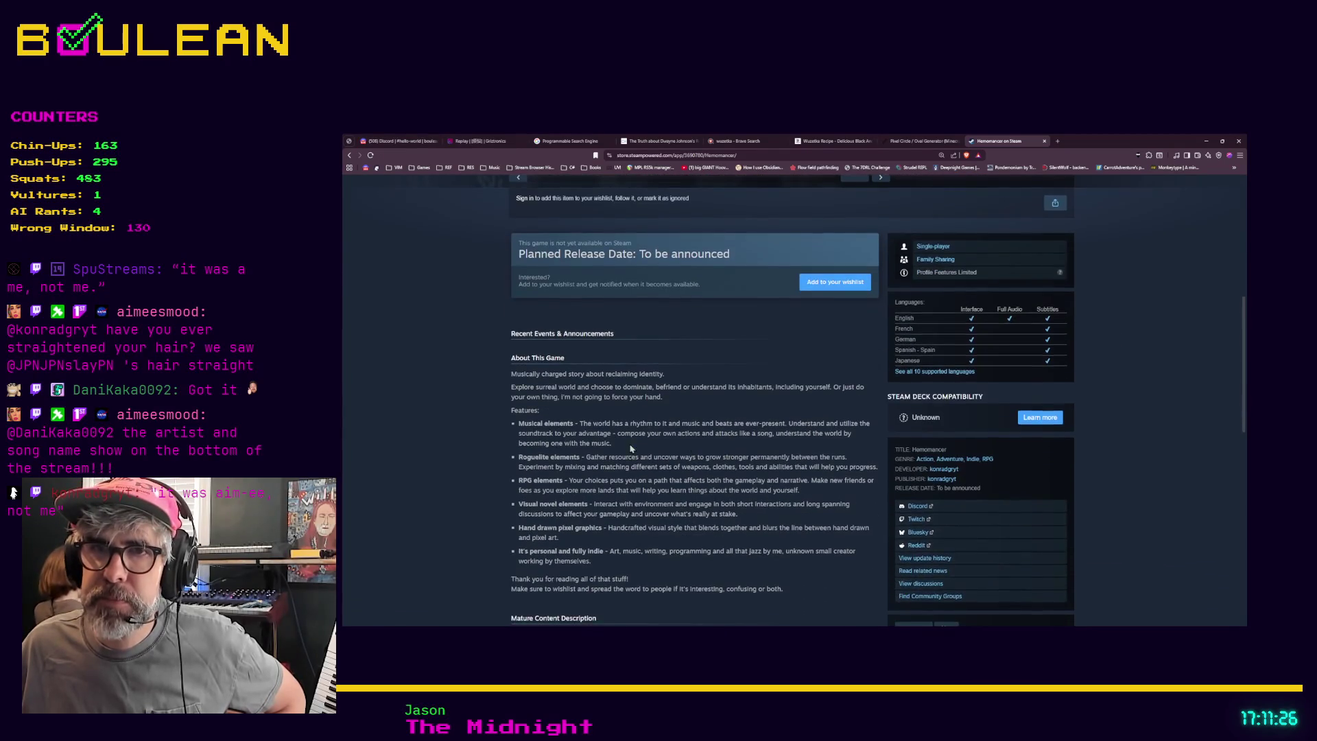
pyautogui.scroll(-1, 599, 446)
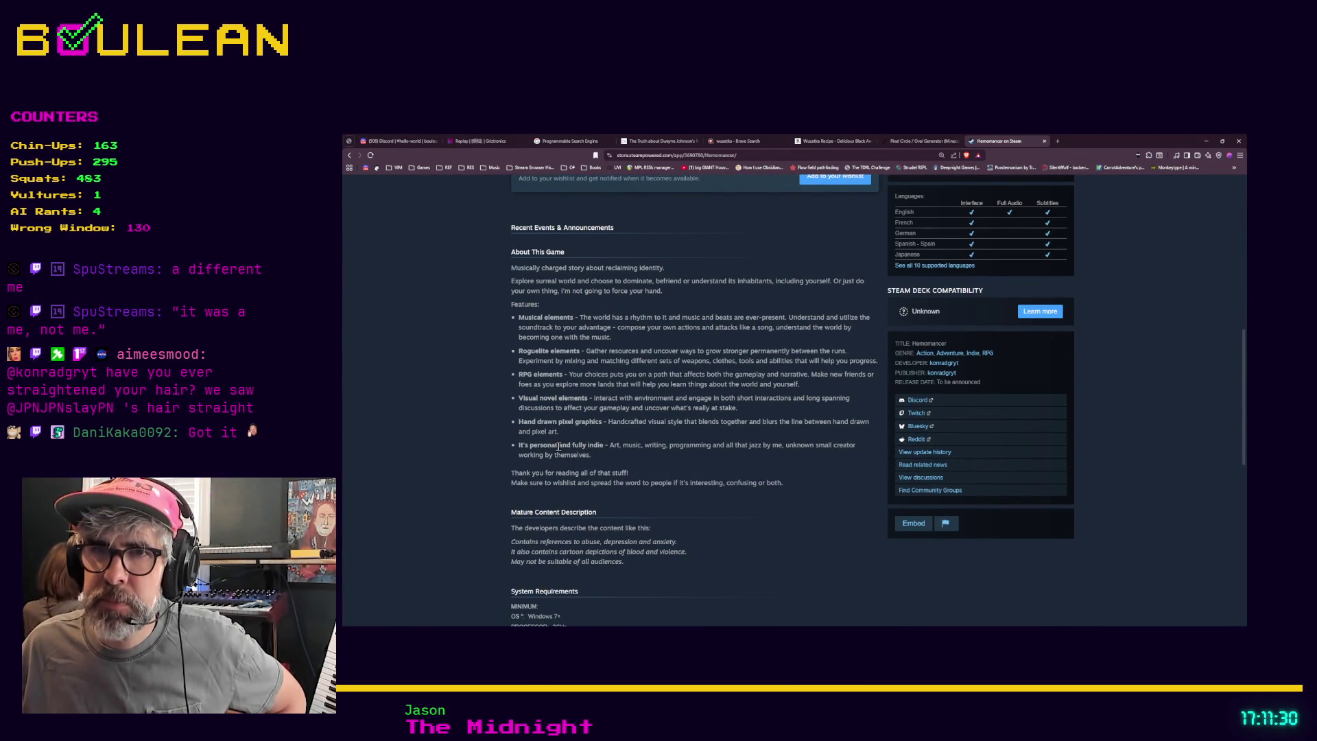
pyautogui.scroll(-1, 559, 447)
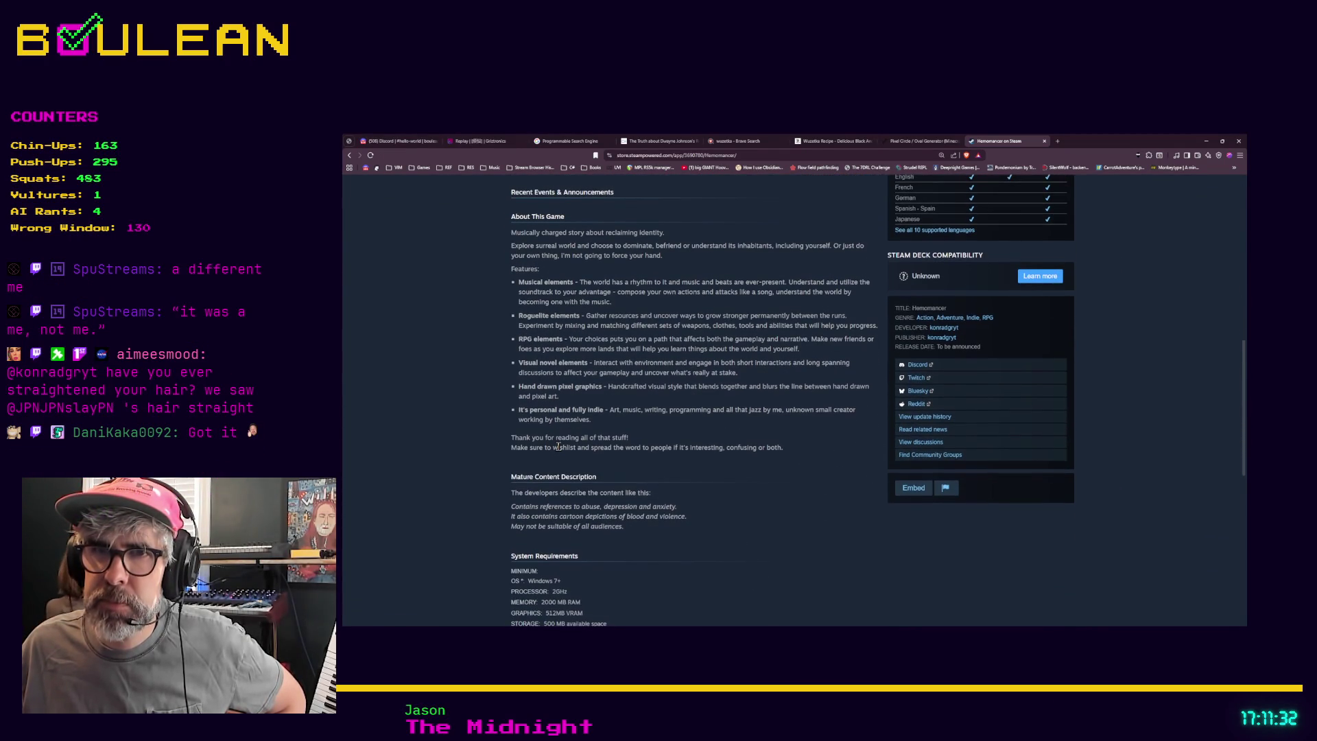
pyautogui.scroll(-4, 559, 447)
pyautogui.scroll(-3, 559, 447)
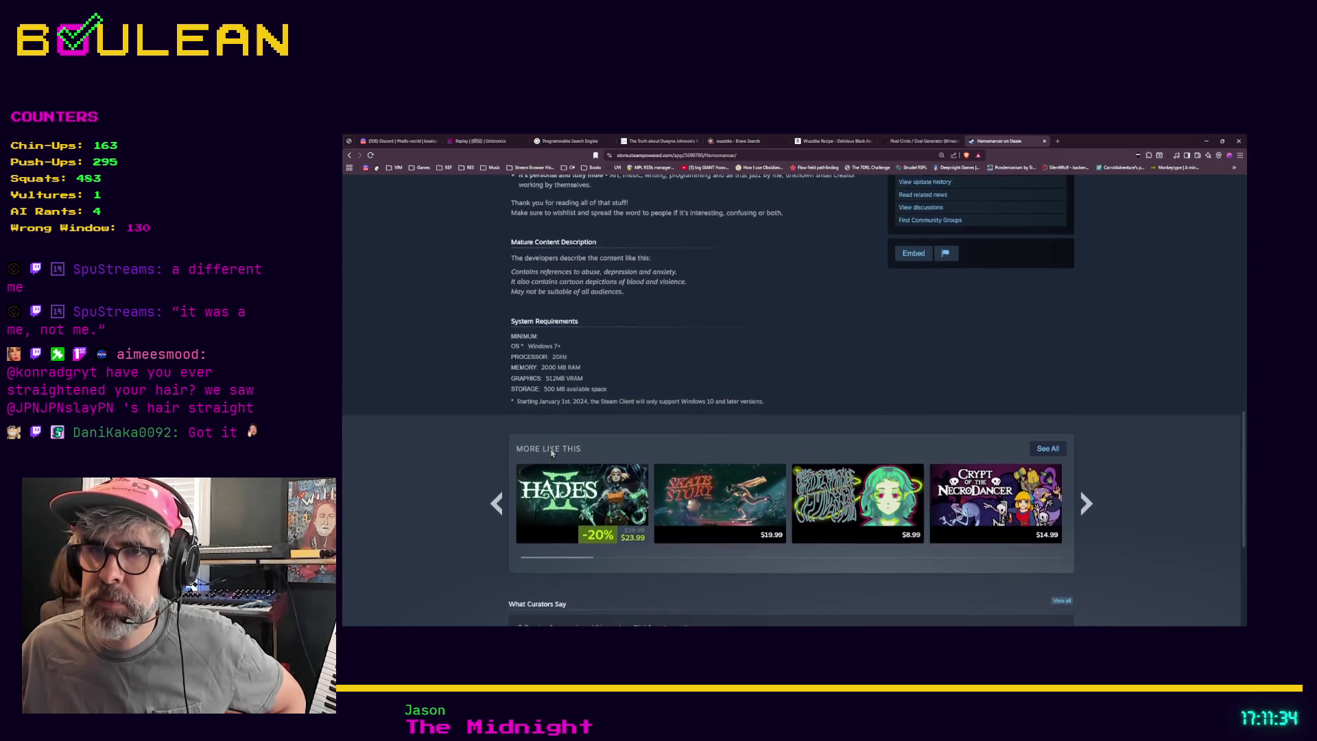
pyautogui.moveTo(604, 478)
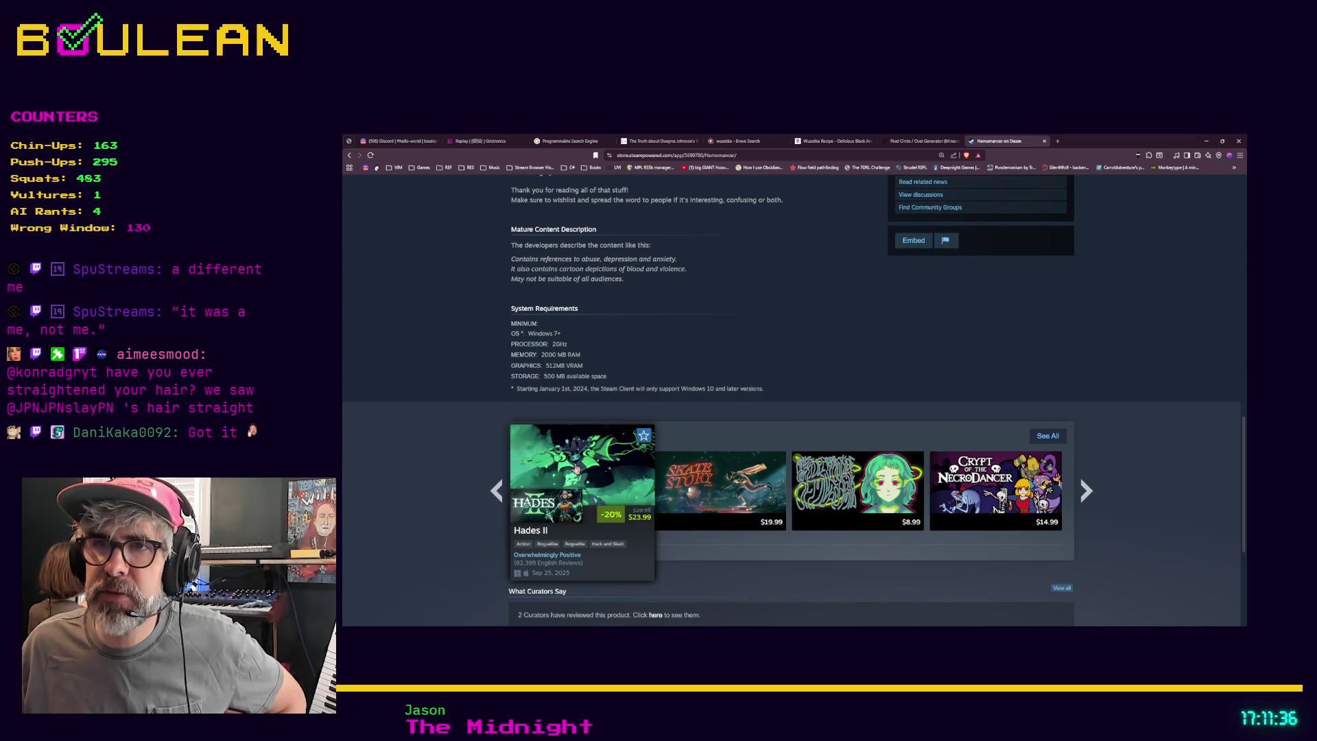
pyautogui.scroll(1, 431, 476)
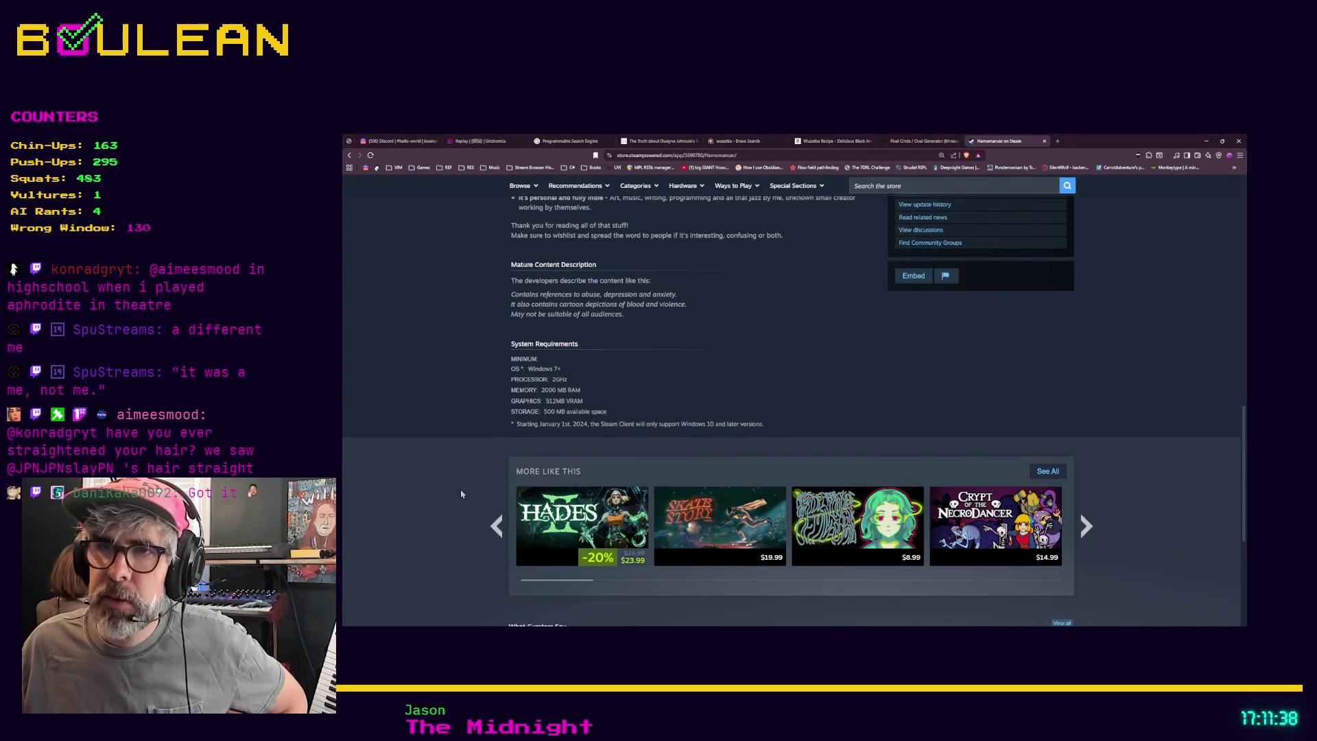
pyautogui.moveTo(716, 507)
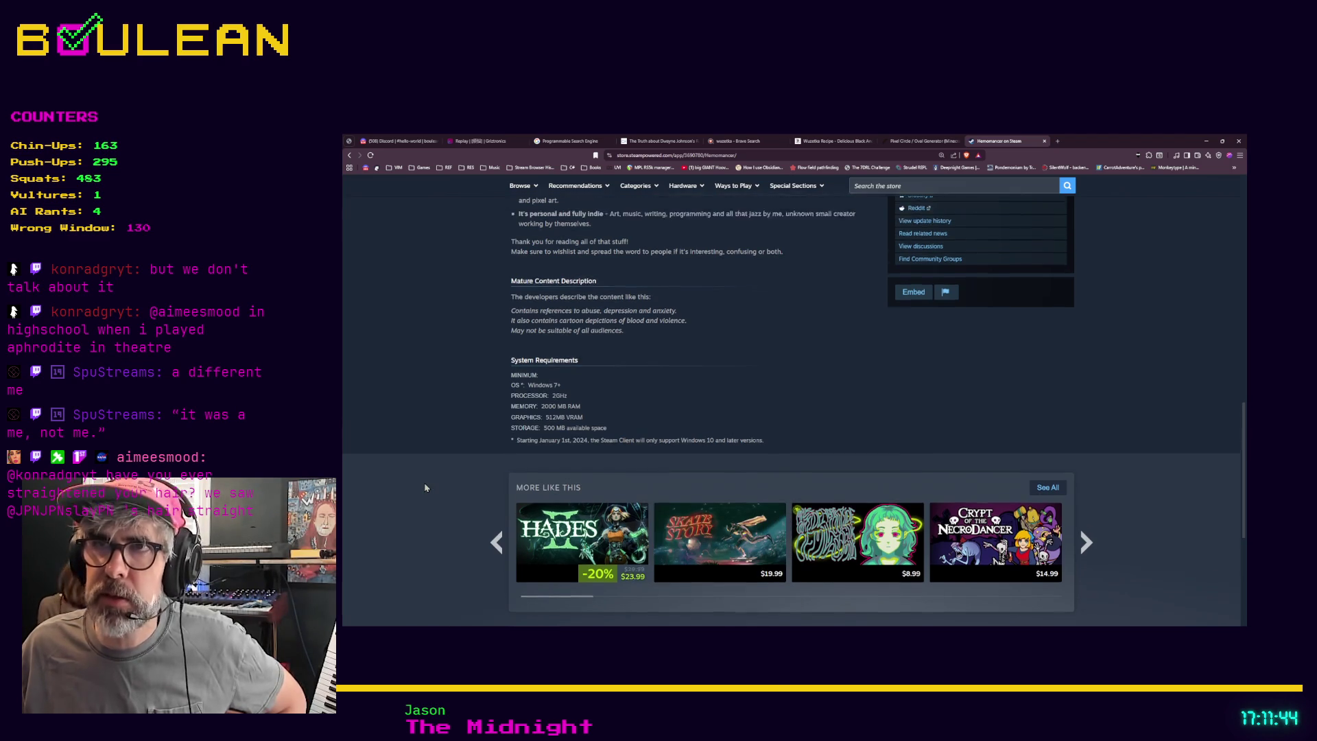
pyautogui.scroll(10, 425, 488)
pyautogui.scroll(5, 426, 488)
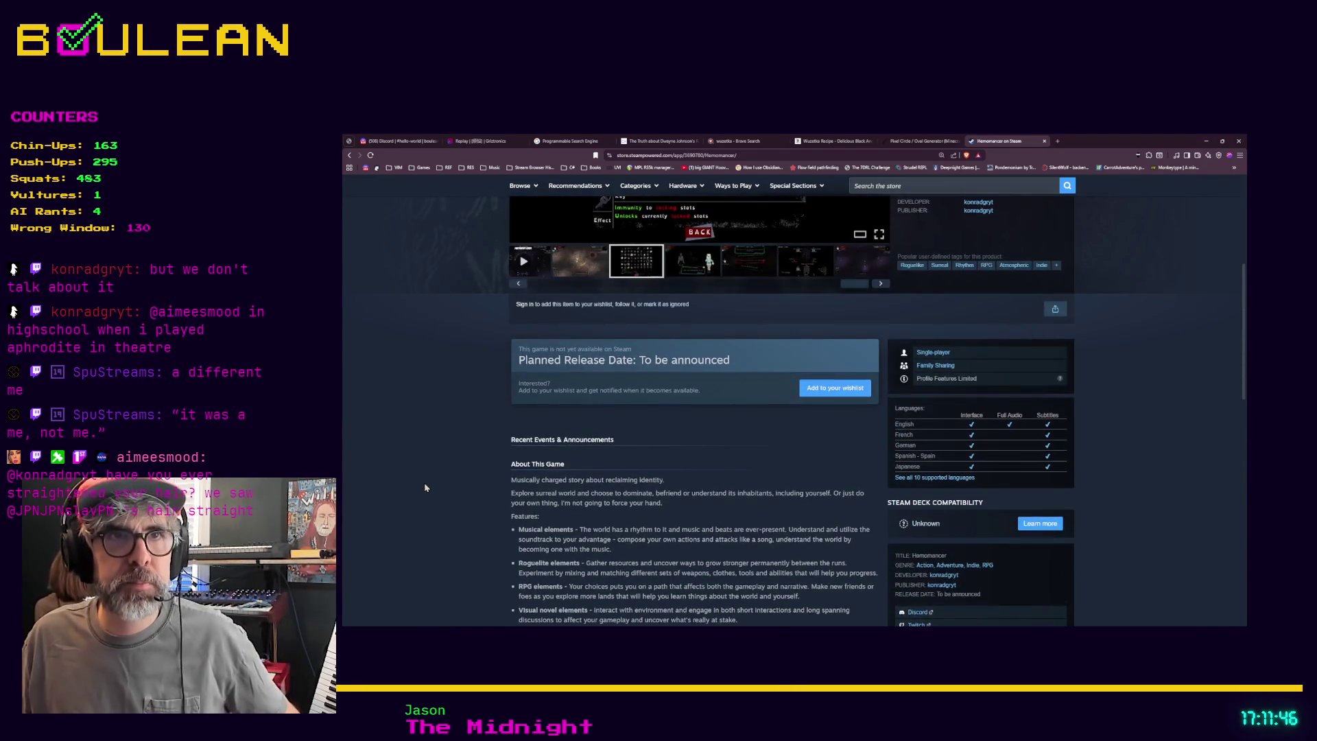
pyautogui.scroll(3, 424, 482)
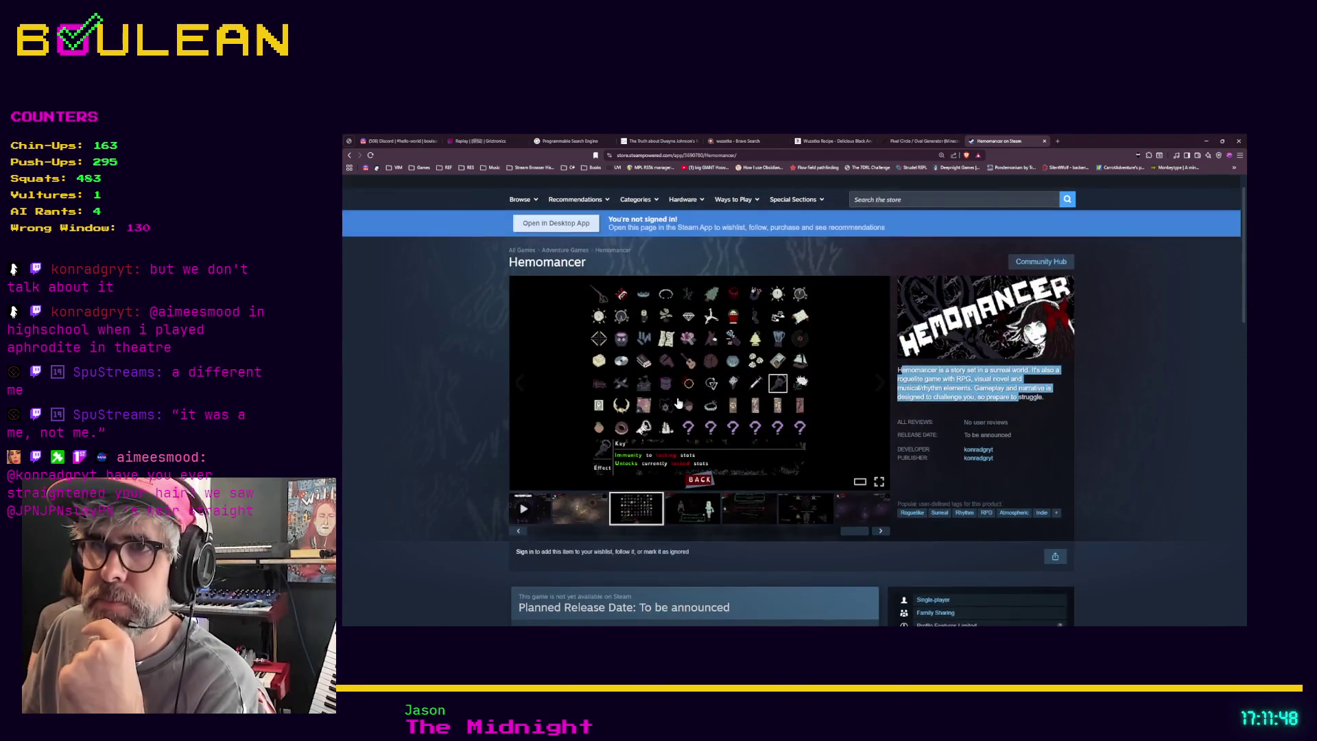
# Open the Hemomancer screenshot full size and step through the images, wrapping back to the first.
pyautogui.click(681, 402)
pyautogui.click(1131, 403)
pyautogui.click(1131, 401)
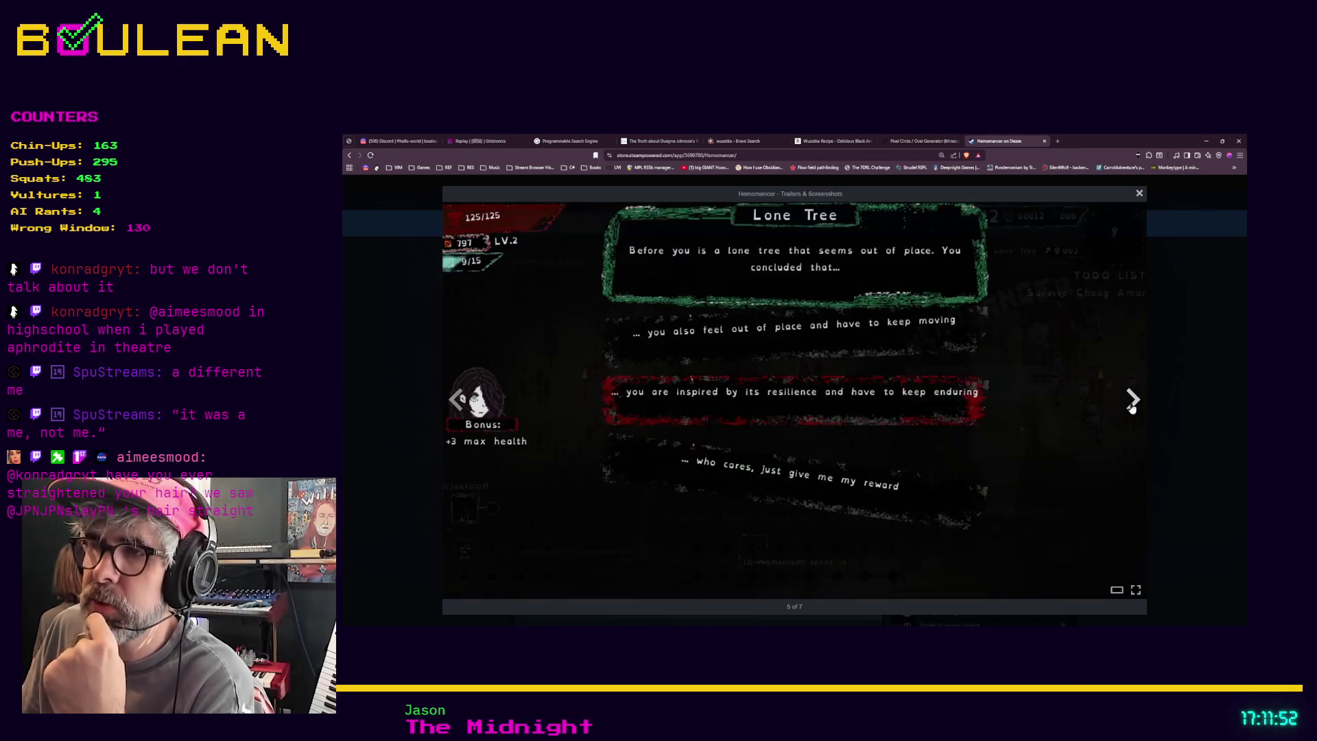
pyautogui.click(1132, 401)
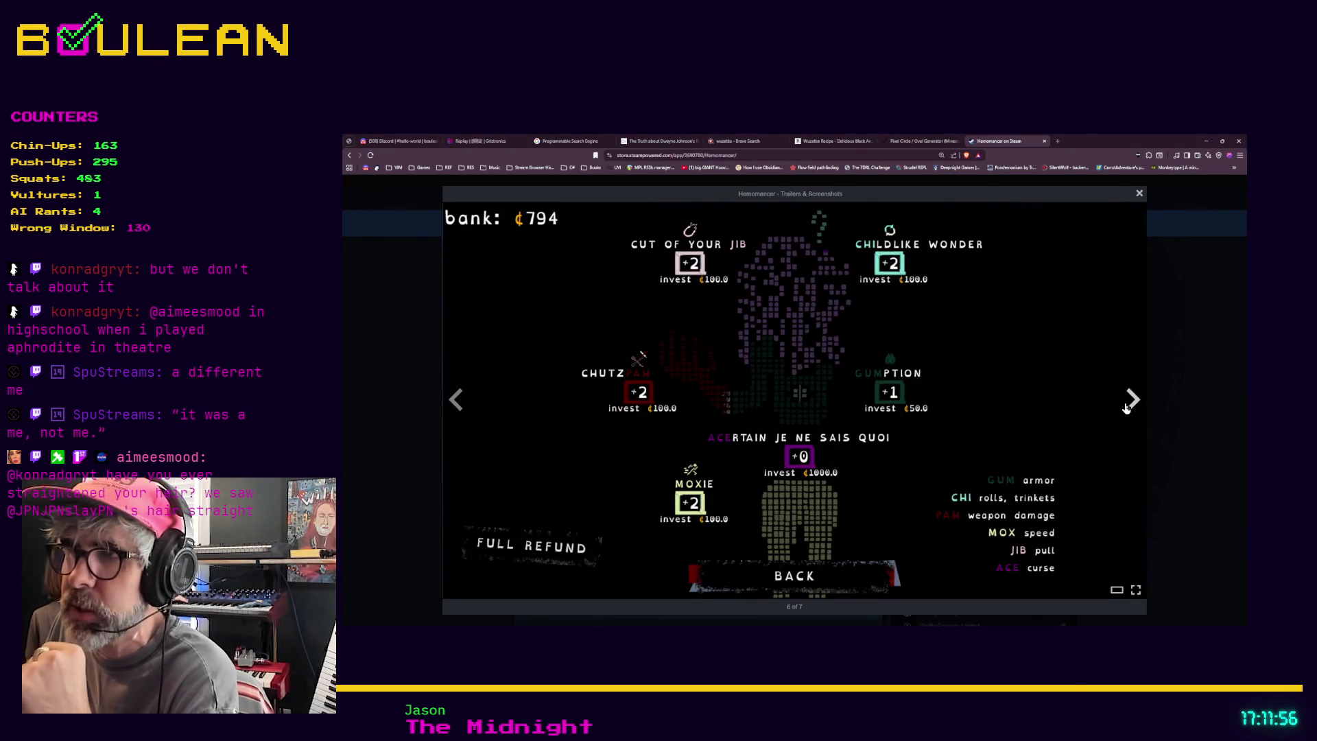
pyautogui.click(1130, 403)
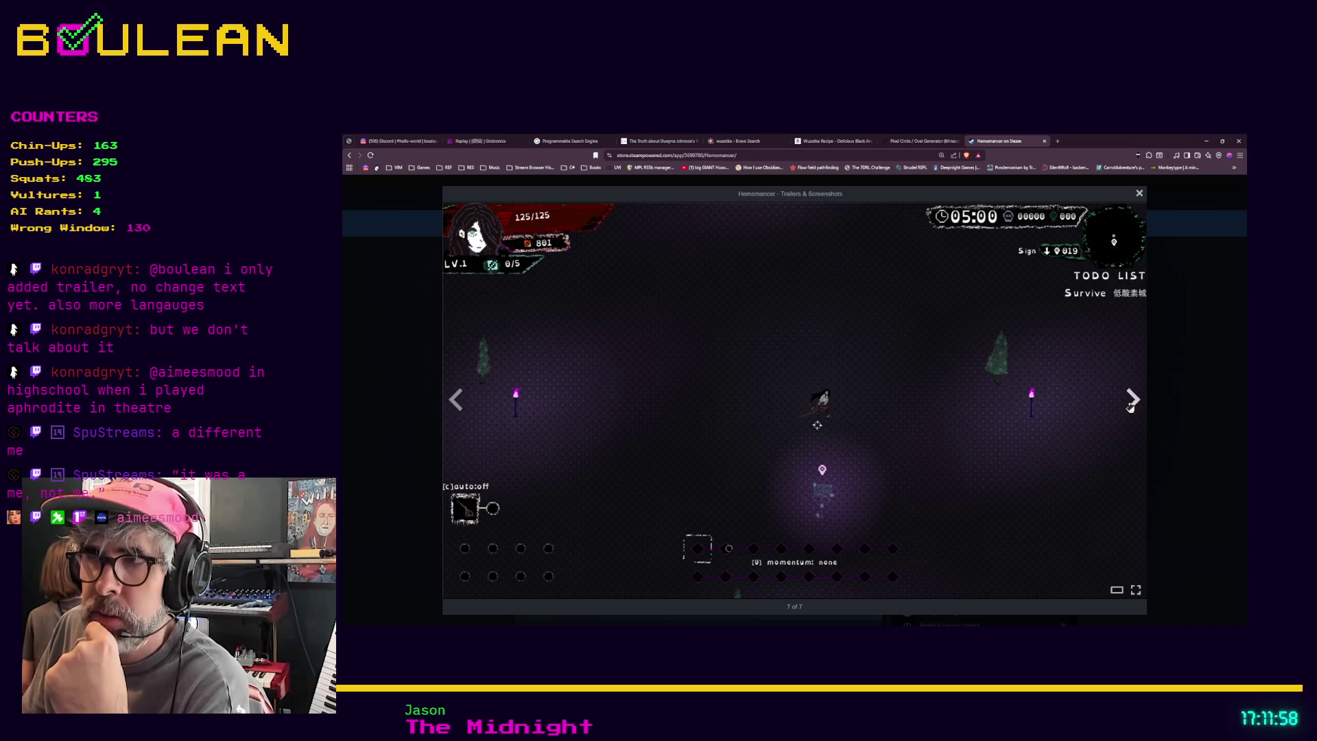
pyautogui.click(1128, 403)
# Cycle through the screenshots again to the gameplay image, close the viewer, and start a new browser tab.
pyautogui.click(1130, 405)
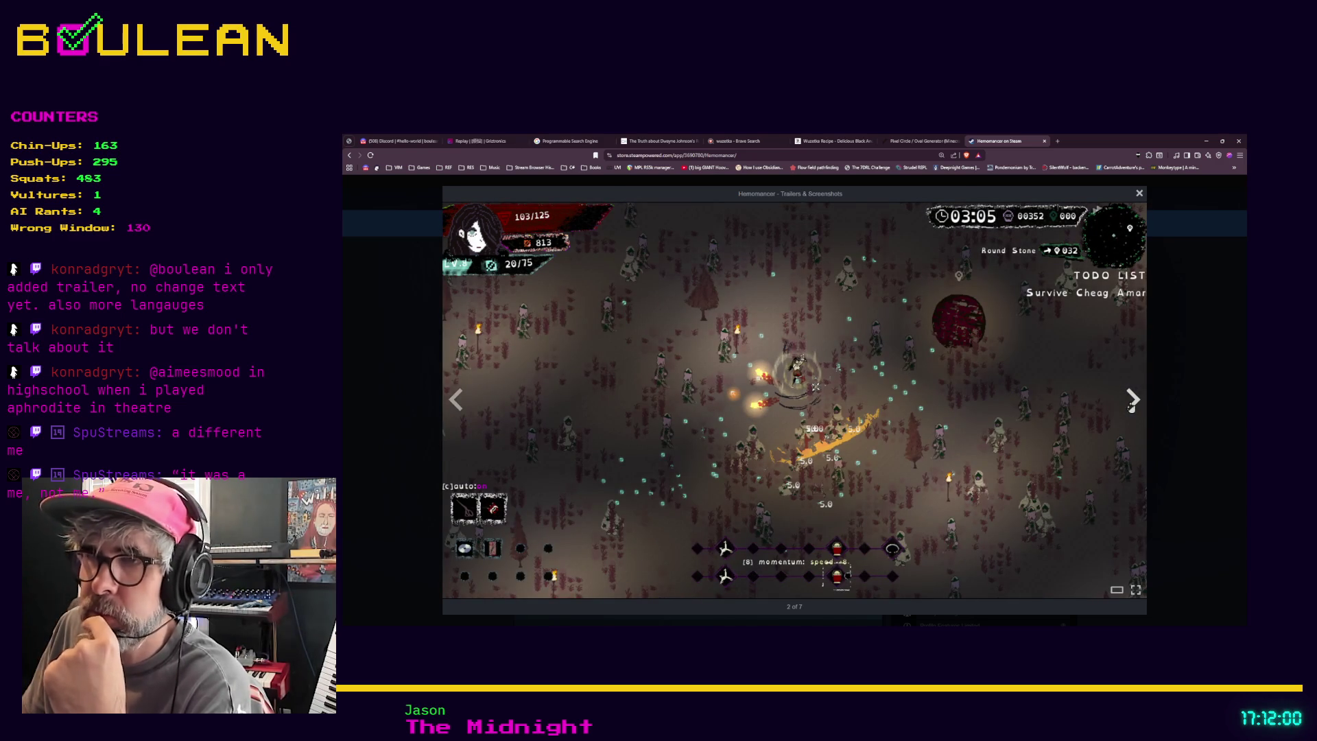
pyautogui.click(1130, 405)
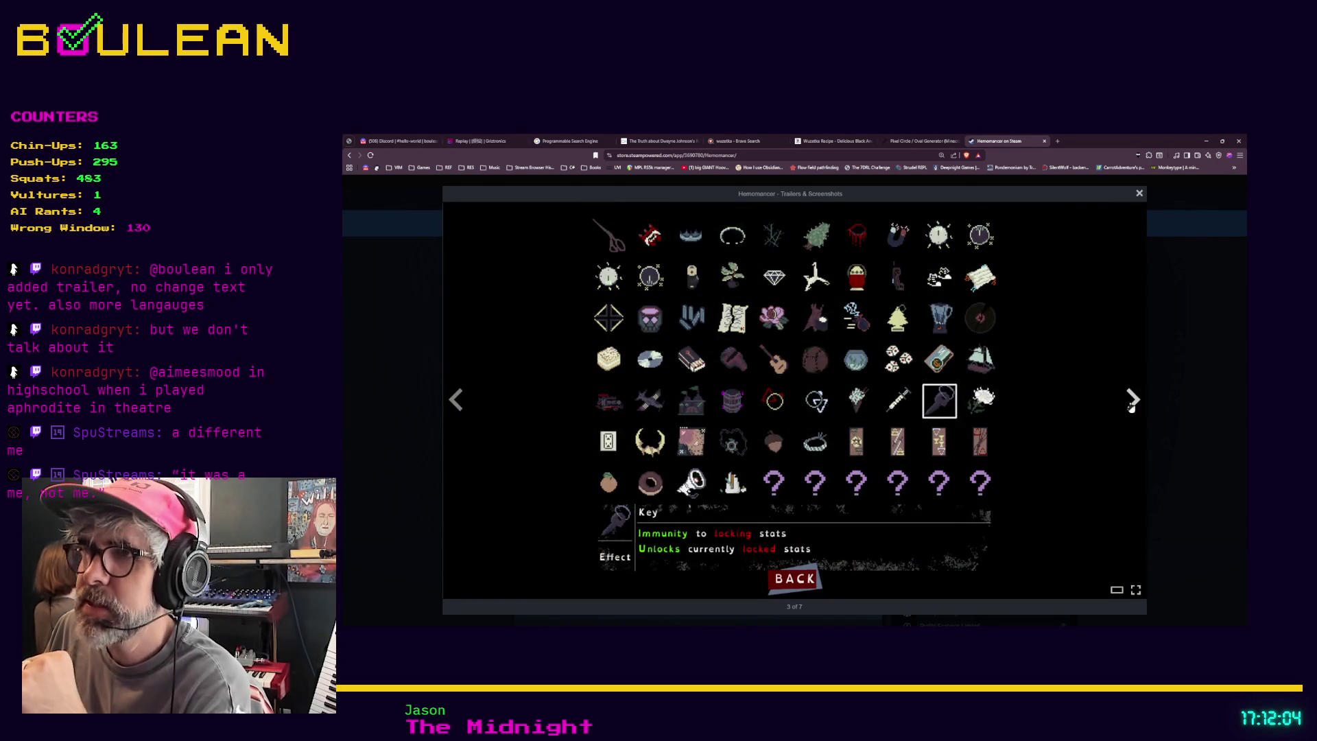
pyautogui.click(1131, 405)
pyautogui.click(1132, 406)
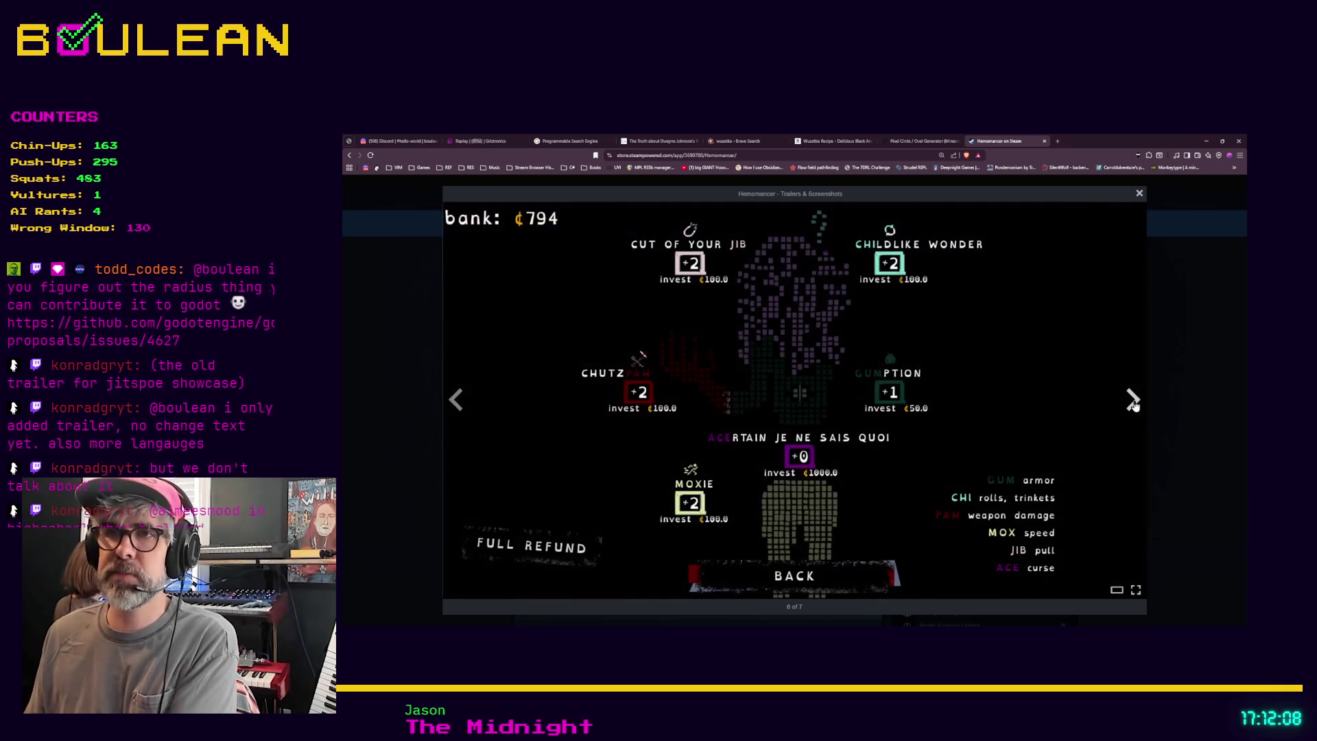
pyautogui.click(1132, 405)
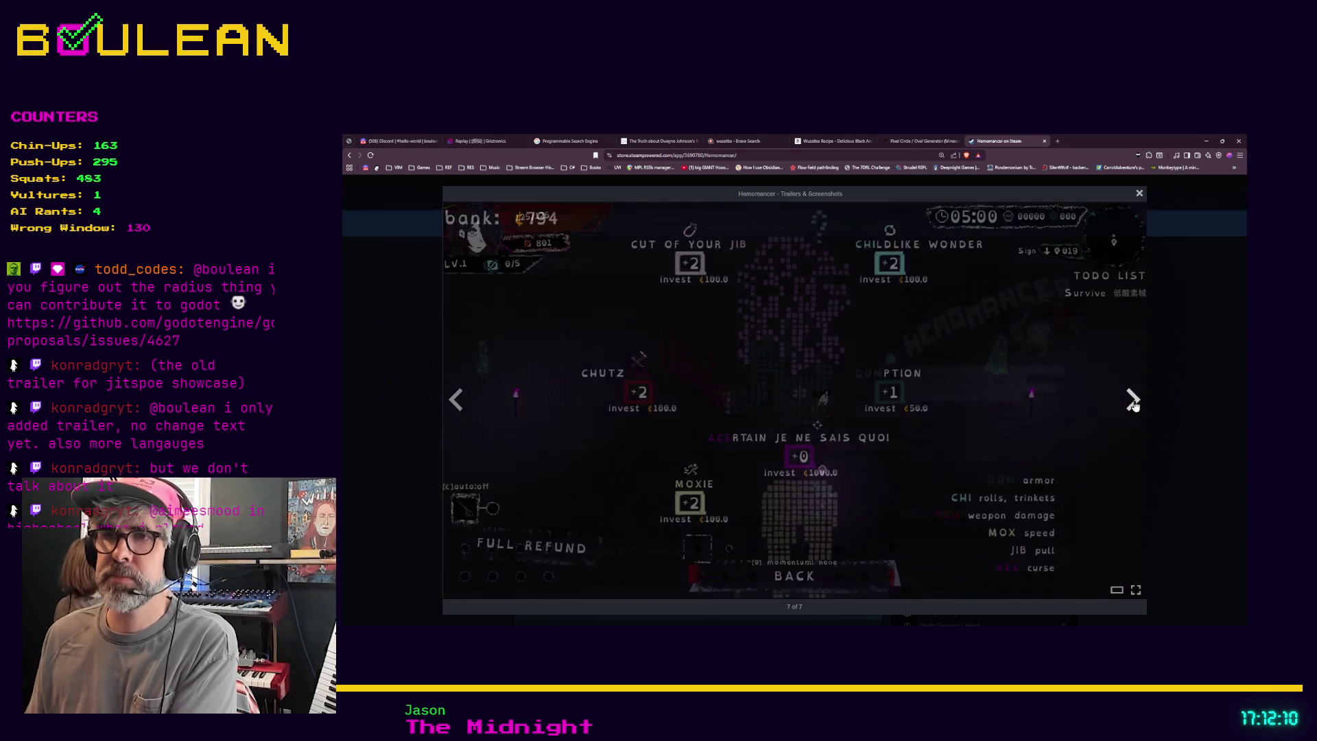
pyautogui.click(1191, 382)
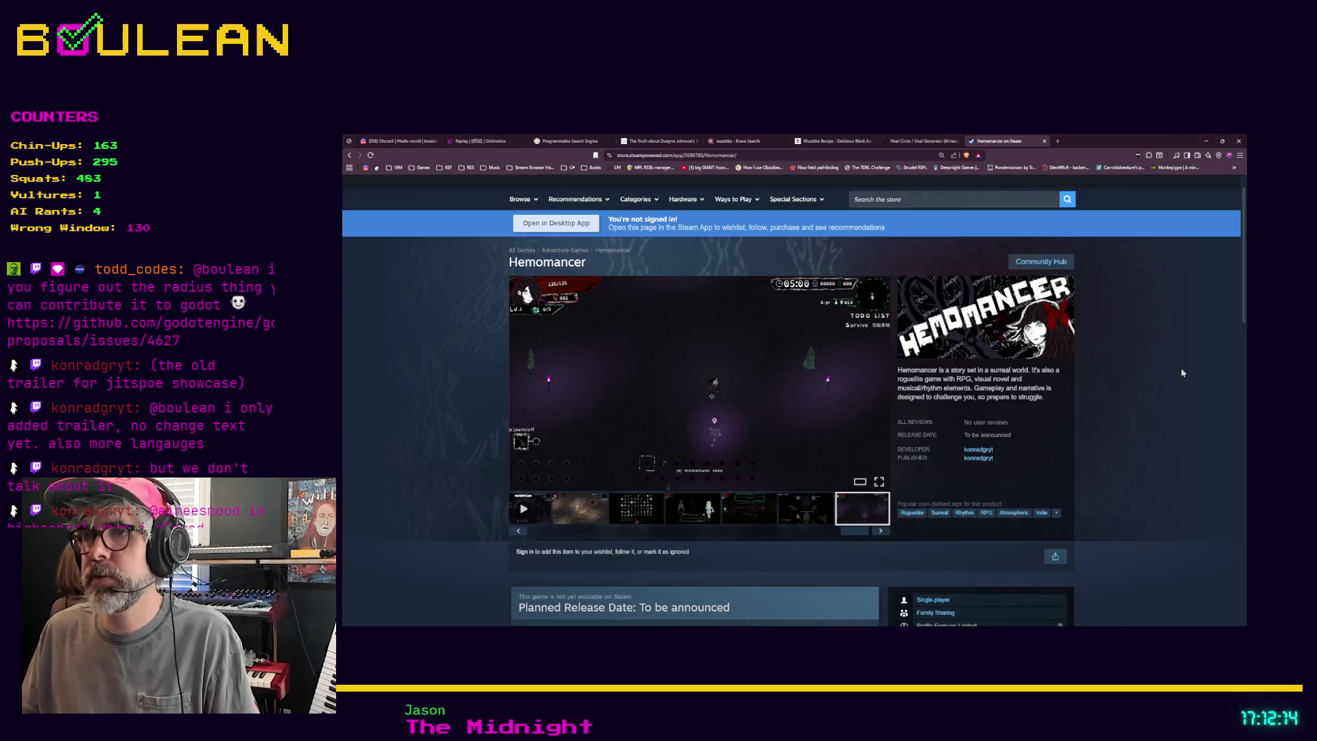
pyautogui.click(1205, 140)
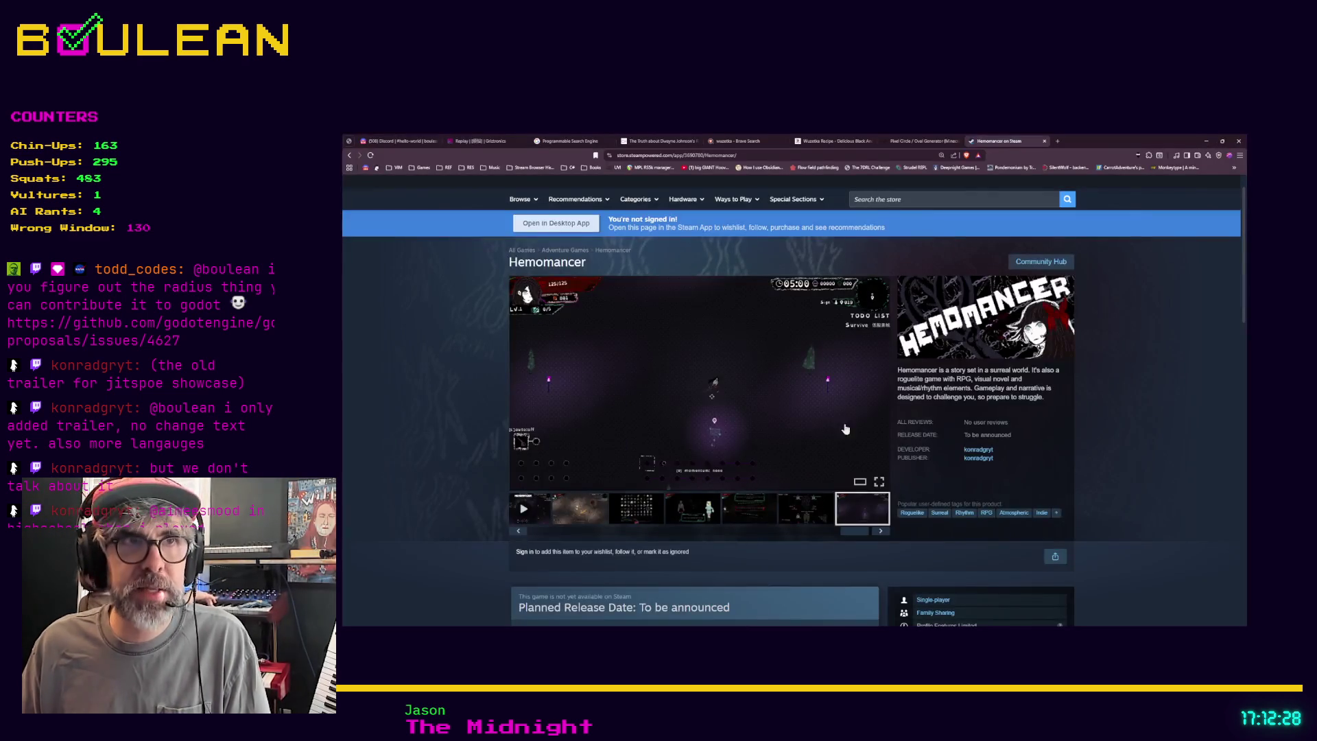
pyautogui.hotkey('ctrl', 't')
# Load godot-proposals issue #4627 and scroll through the get_surrounding_tiles range proposal.
pyautogui.hotkey('ctrl', 'v')
pyautogui.press('Return')
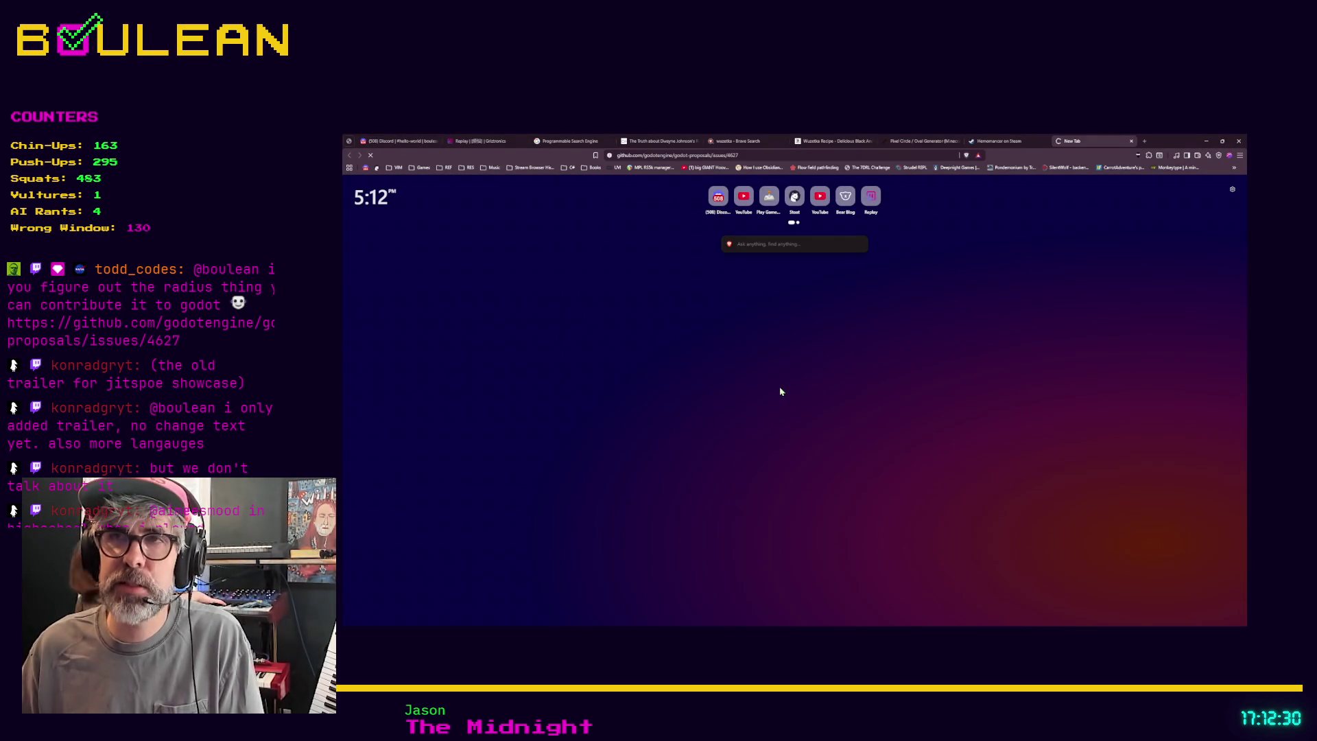
pyautogui.scroll(-1, 693, 378)
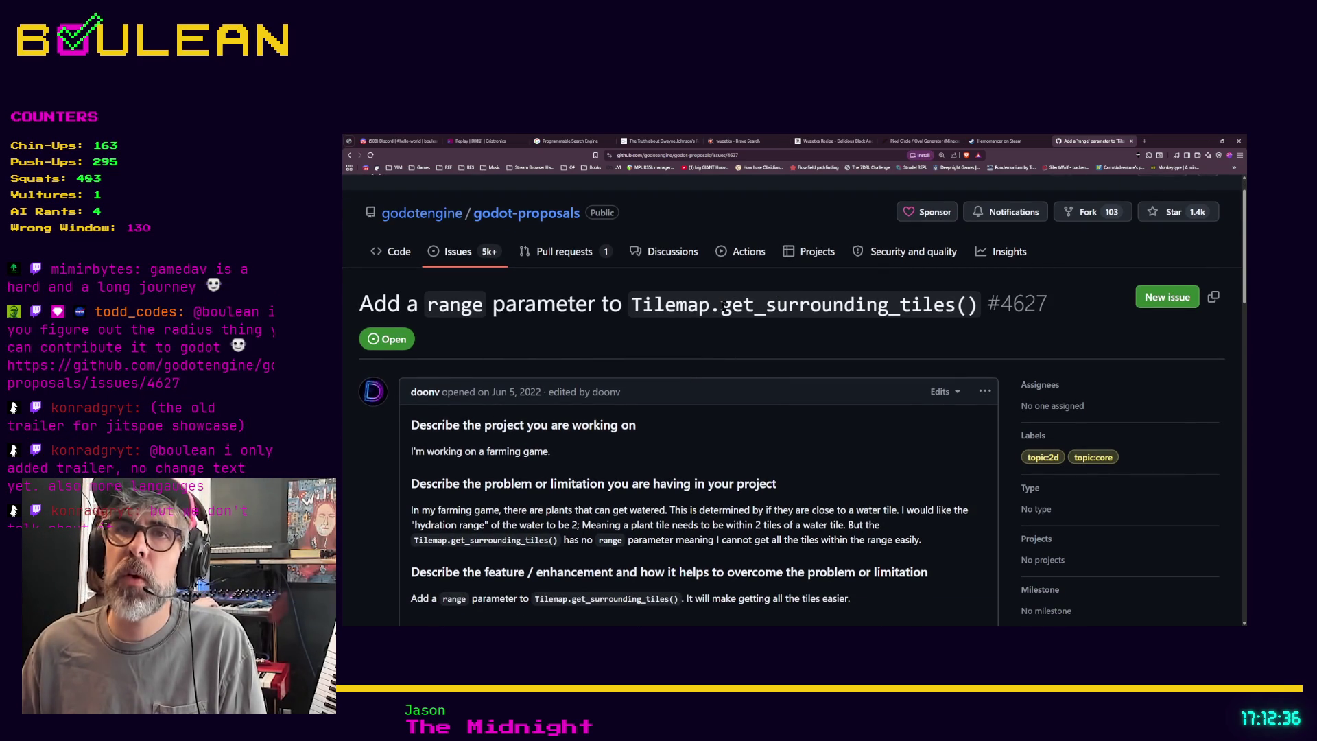
pyautogui.scroll(-1, 712, 307)
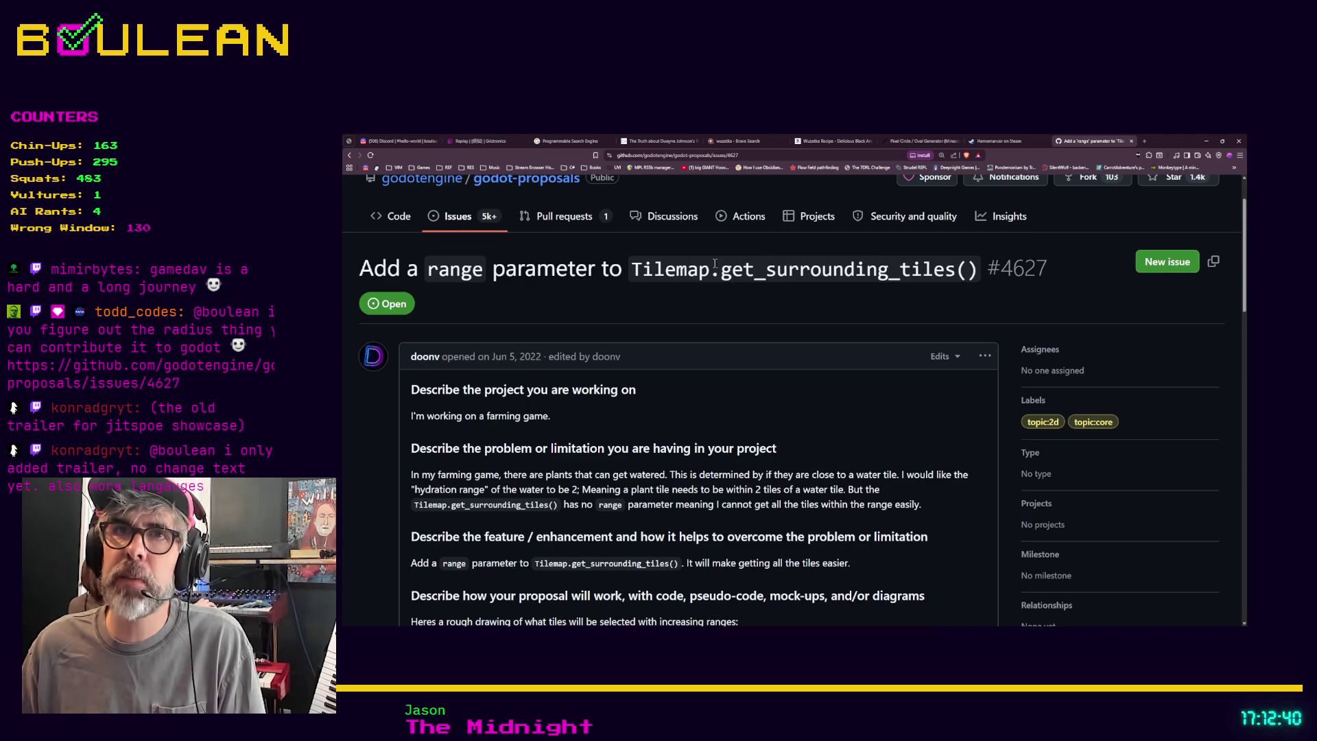
pyautogui.scroll(-2, 742, 348)
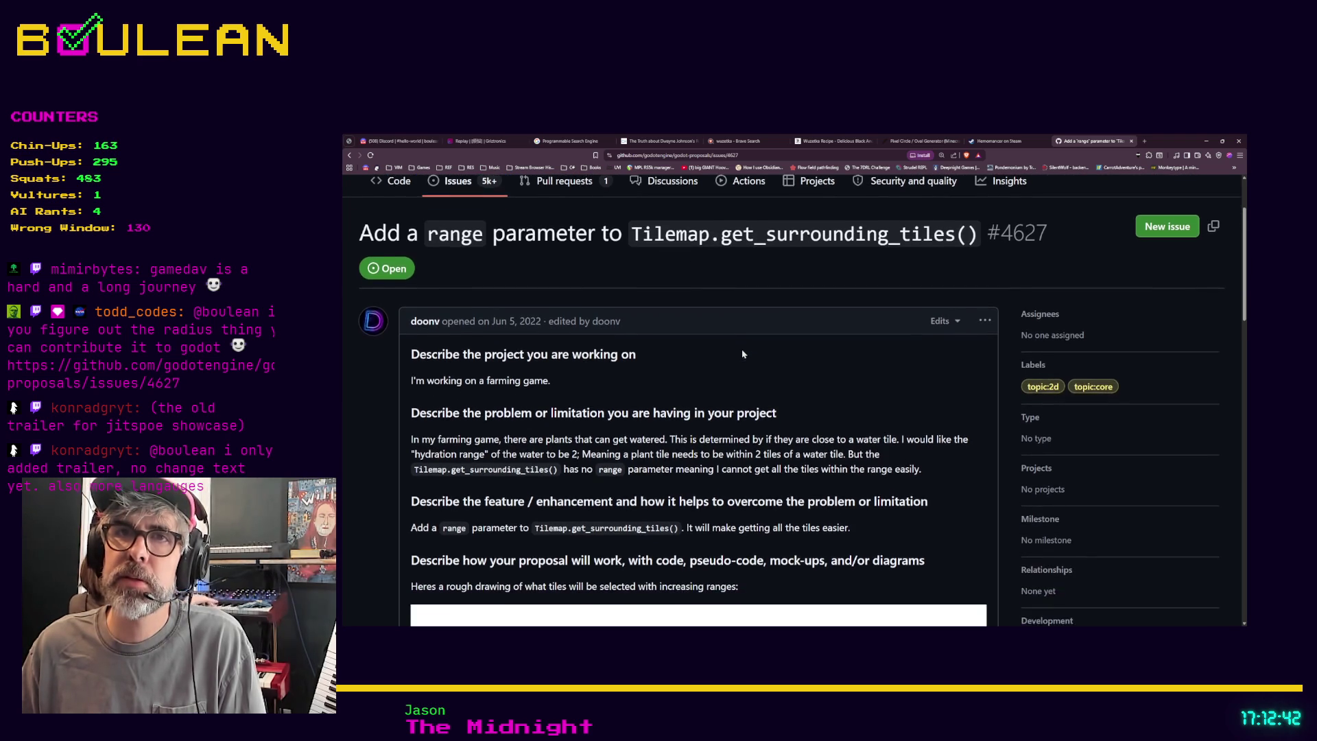
pyautogui.scroll(-4, 742, 348)
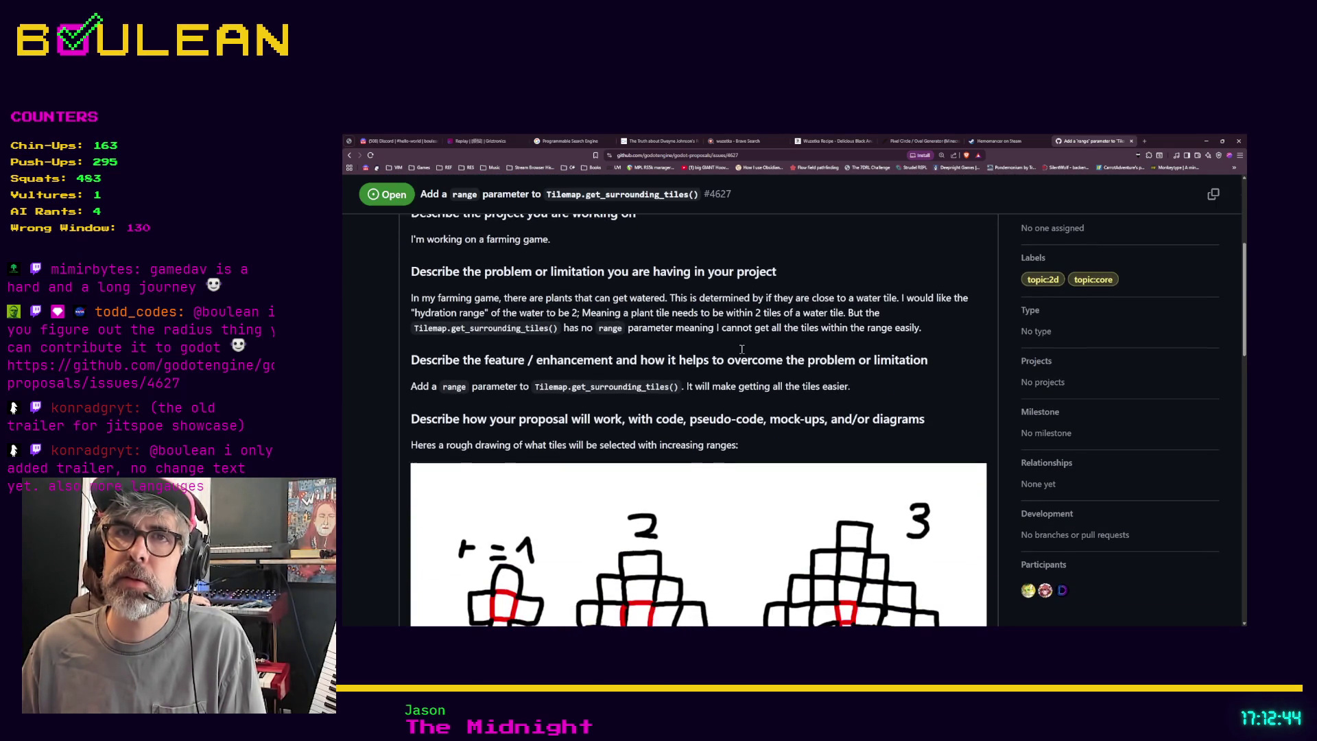
pyautogui.scroll(-2, 741, 350)
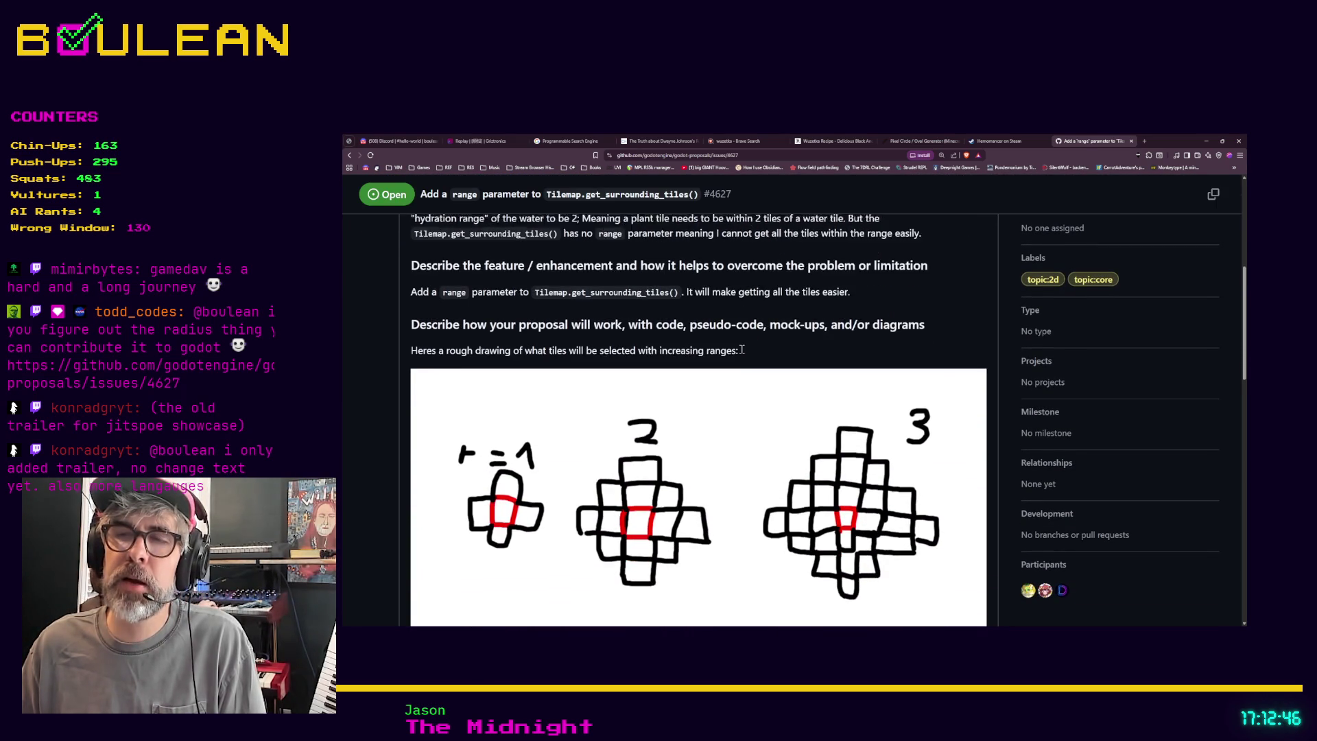
pyautogui.scroll(-1, 741, 350)
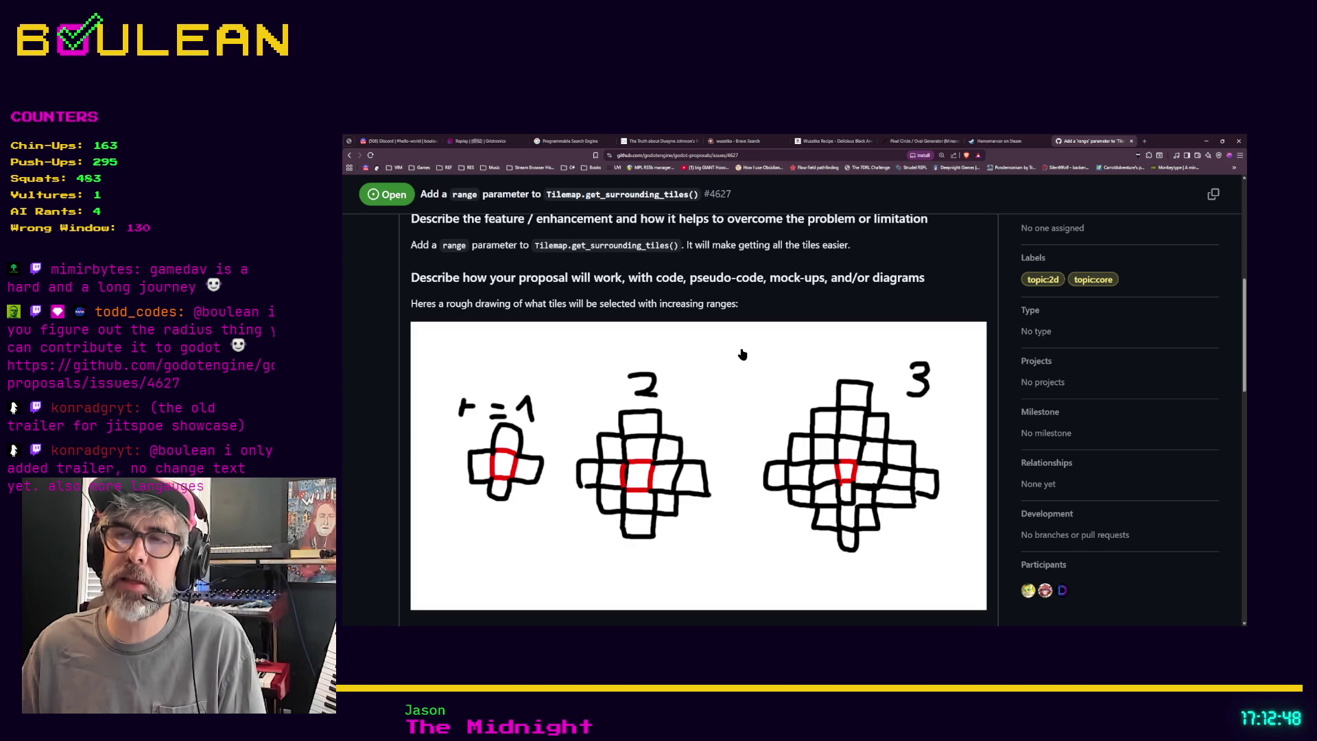
pyautogui.scroll(-2, 741, 354)
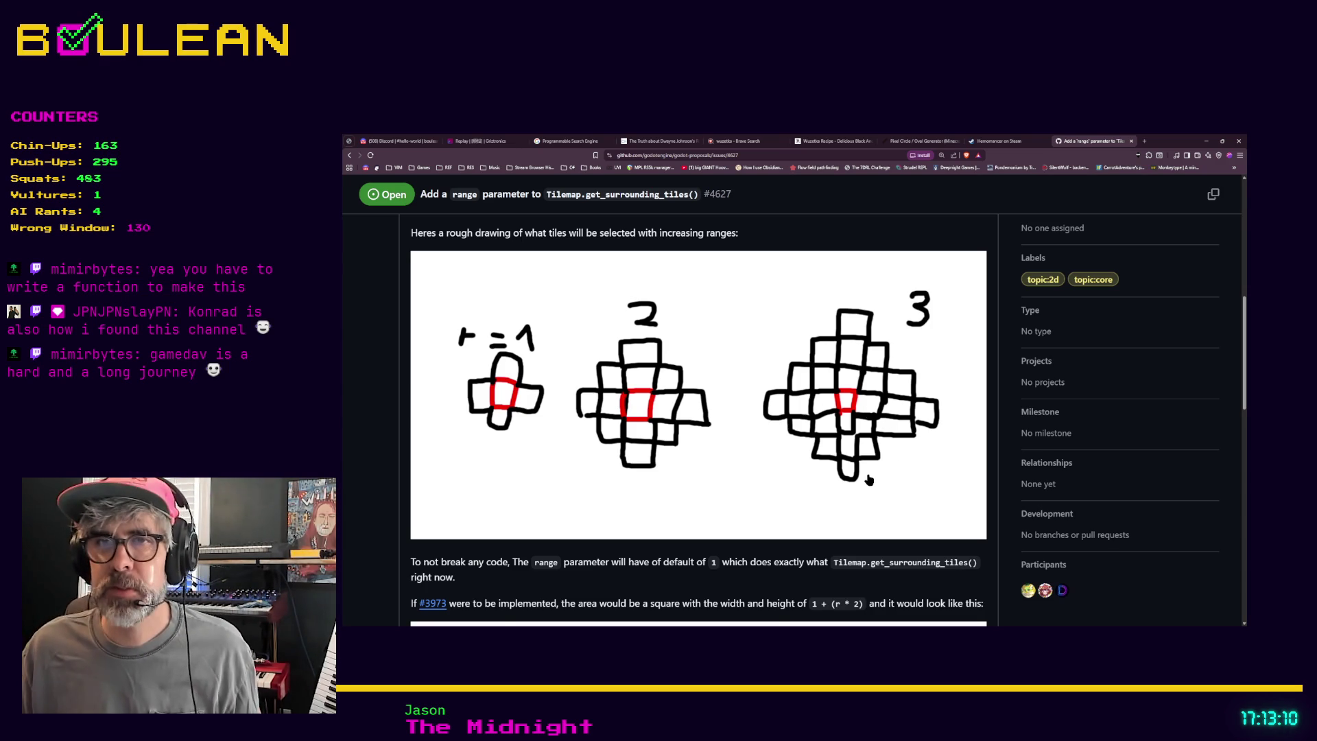
# Scroll back and forth to view the diamond and square tile-range drawings for ranges 1–3.
pyautogui.scroll(-2, 871, 481)
pyautogui.scroll(-4, 868, 480)
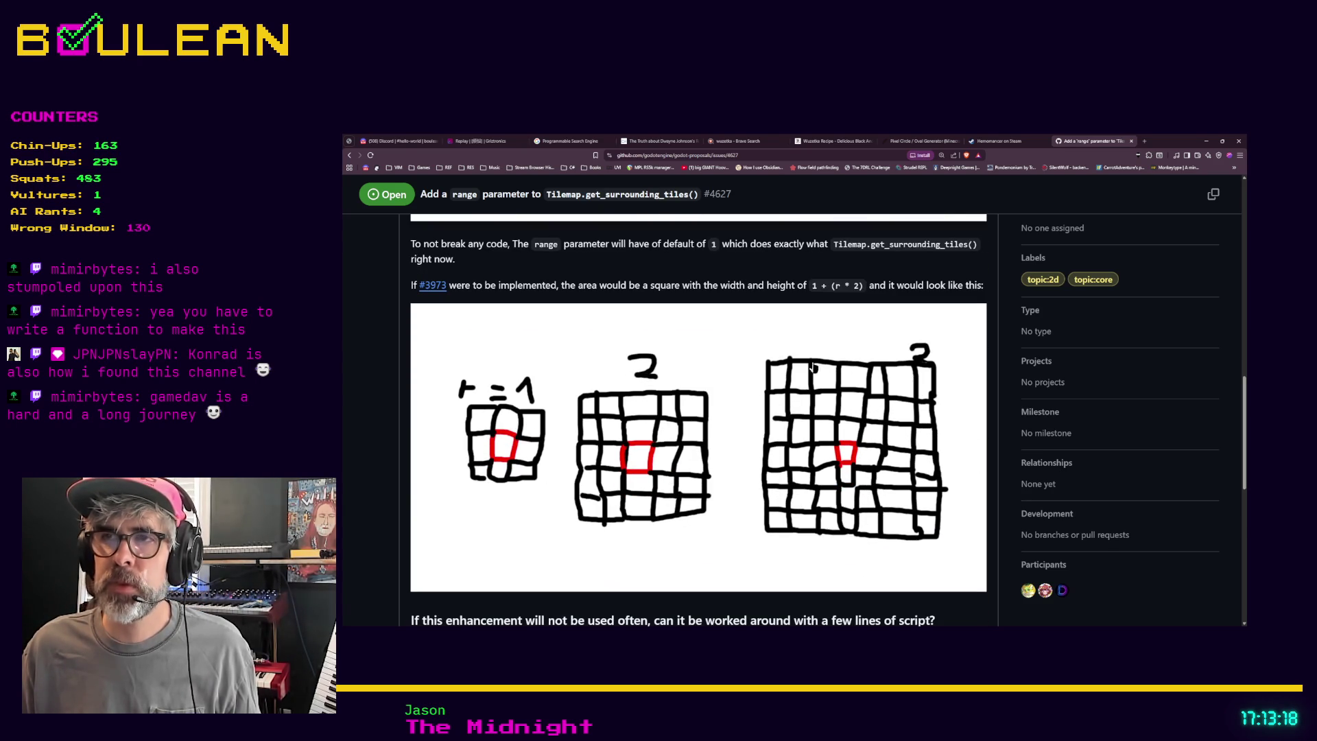
pyautogui.scroll(-2, 704, 528)
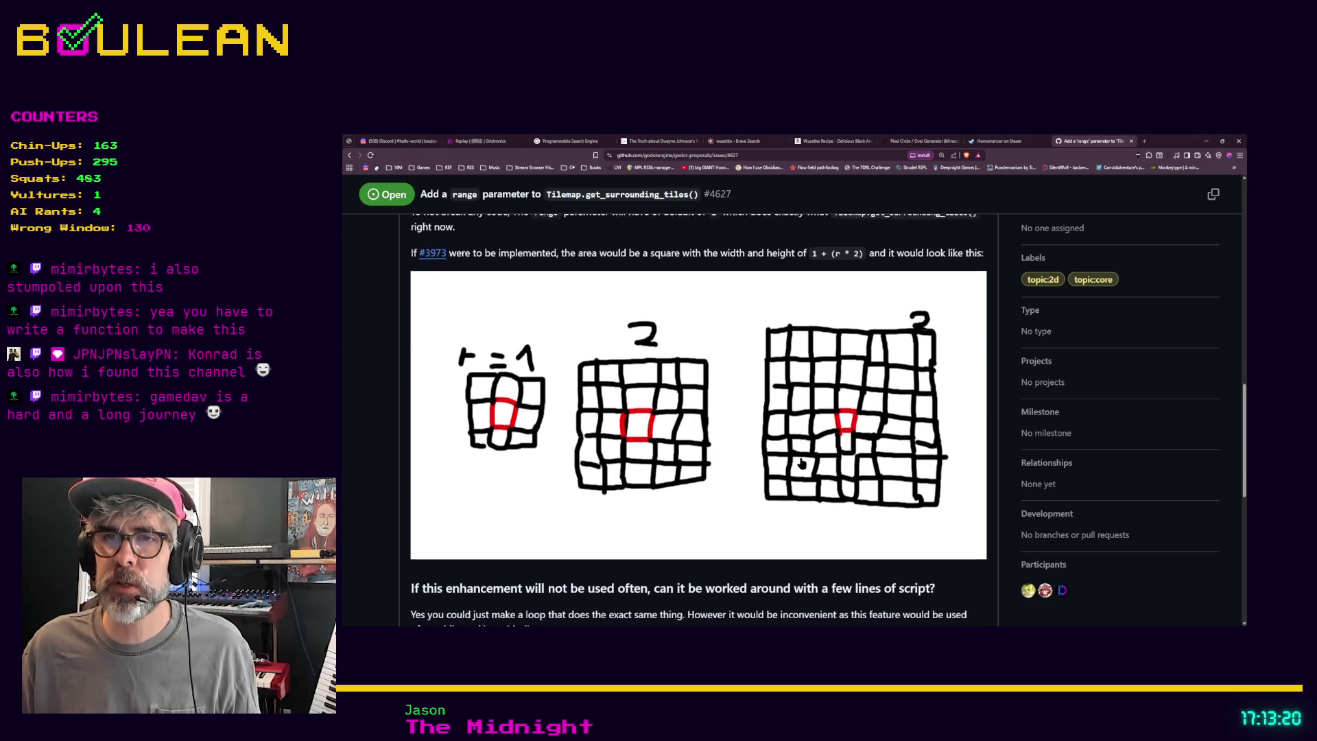
pyautogui.scroll(5, 940, 363)
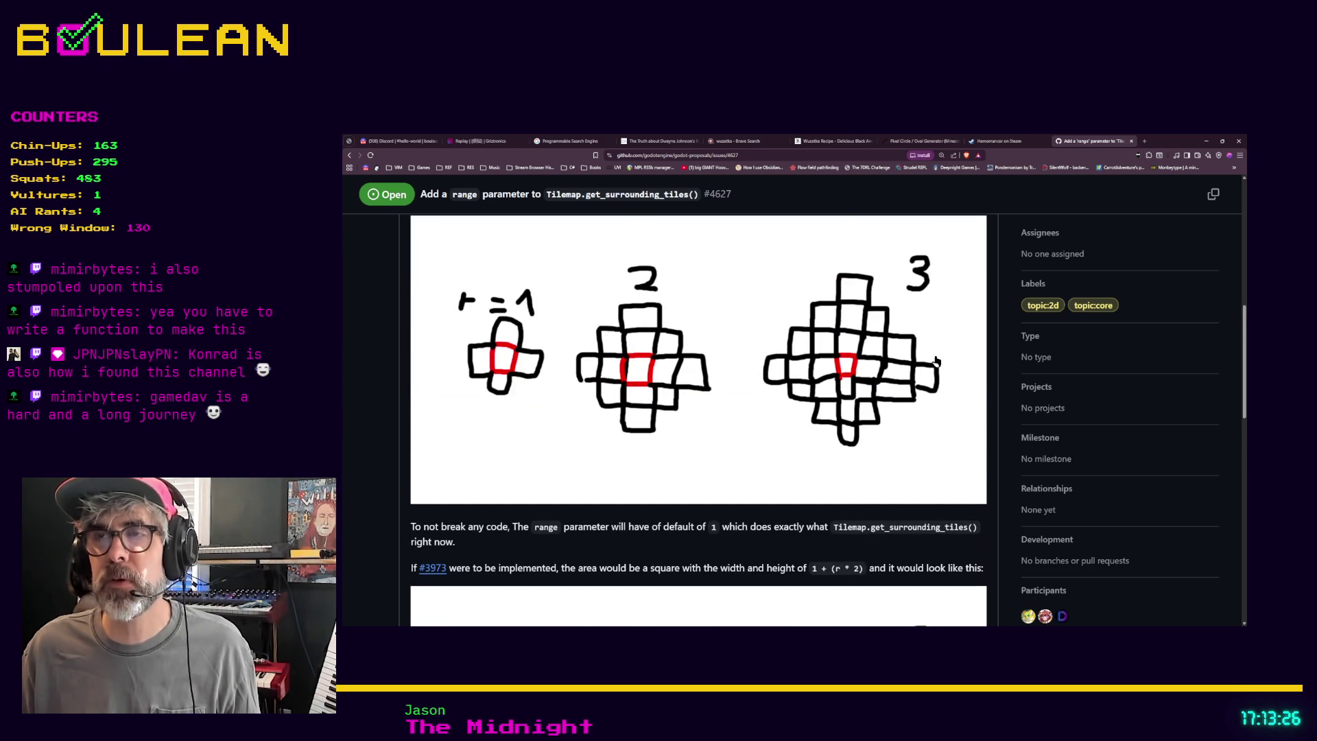
pyautogui.scroll(-1, 936, 361)
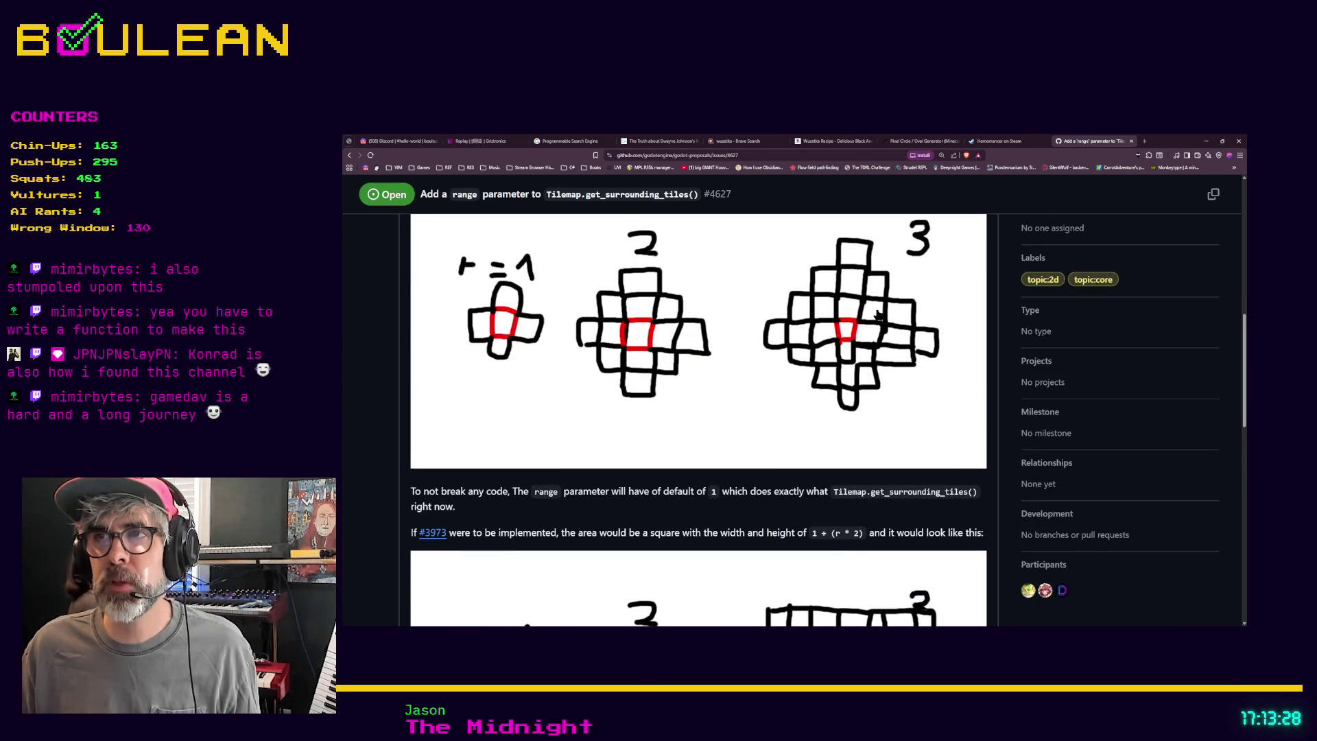
pyautogui.scroll(-10, 669, 389)
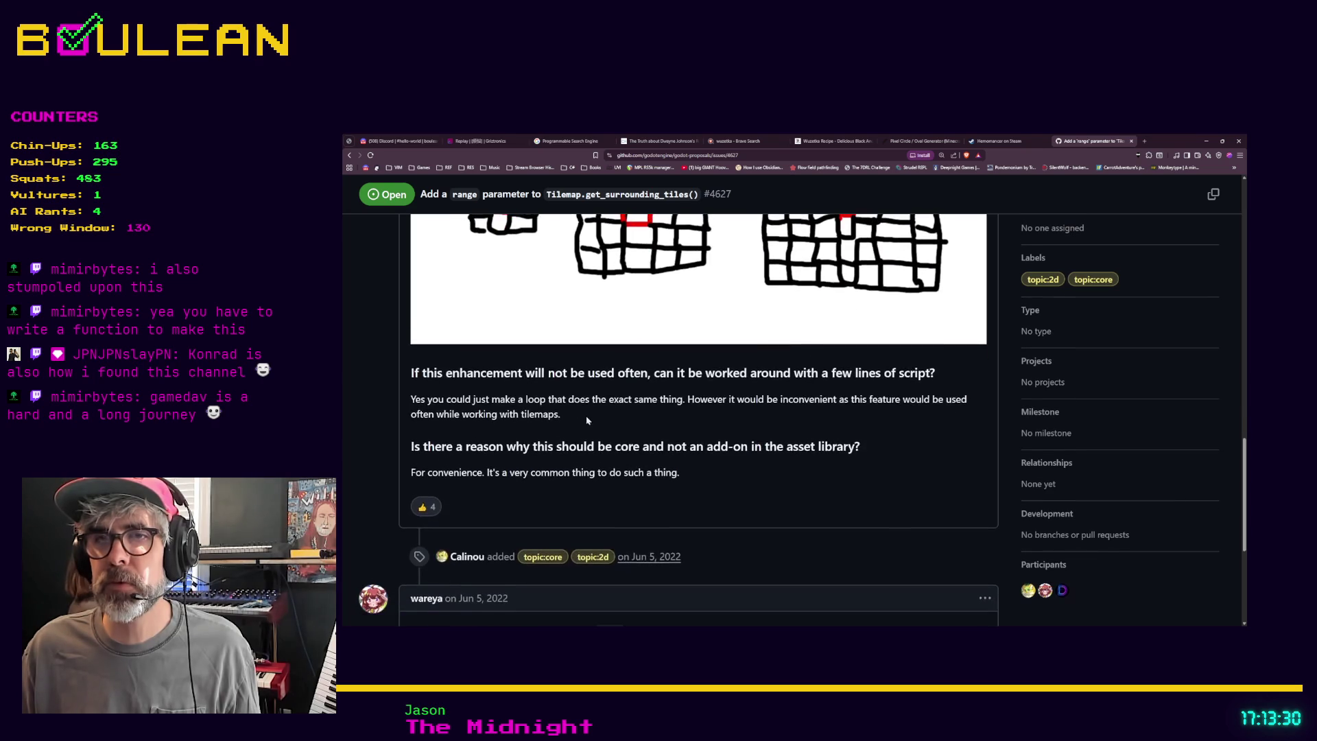
pyautogui.scroll(5, 590, 423)
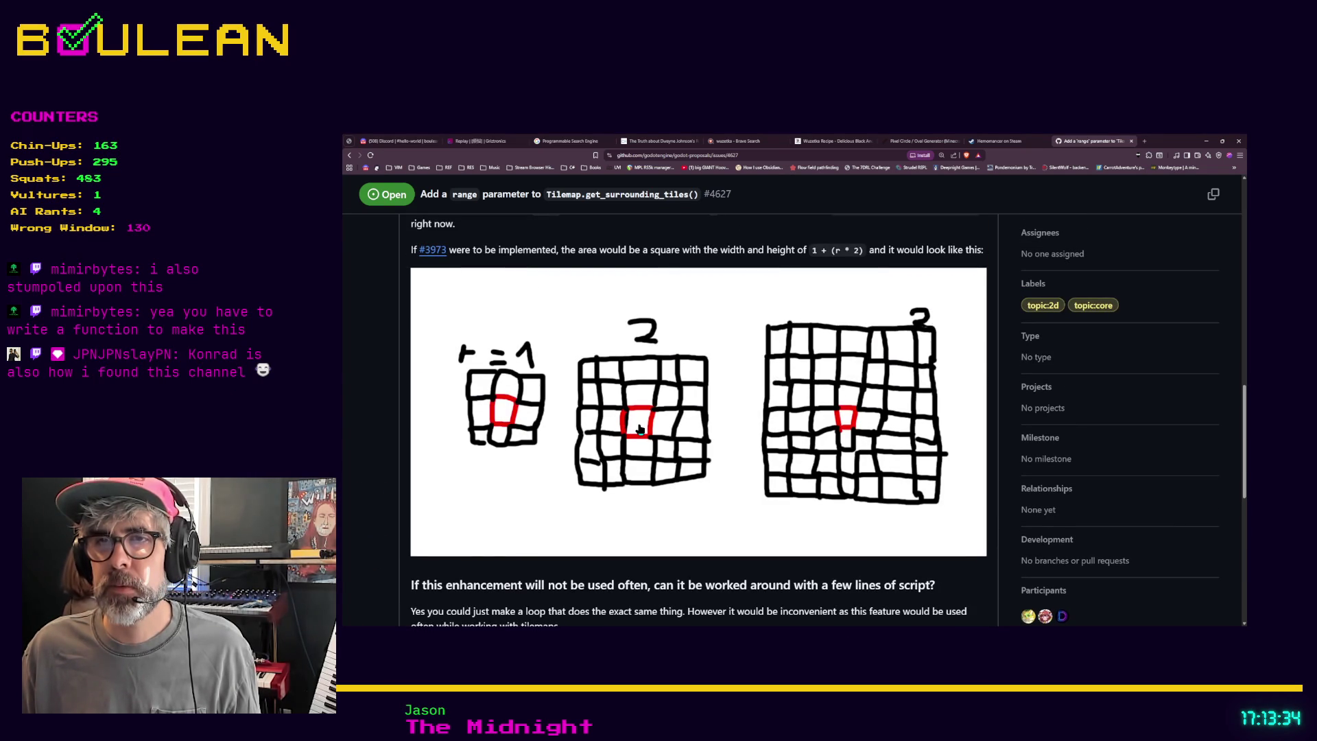
pyautogui.scroll(6, 640, 429)
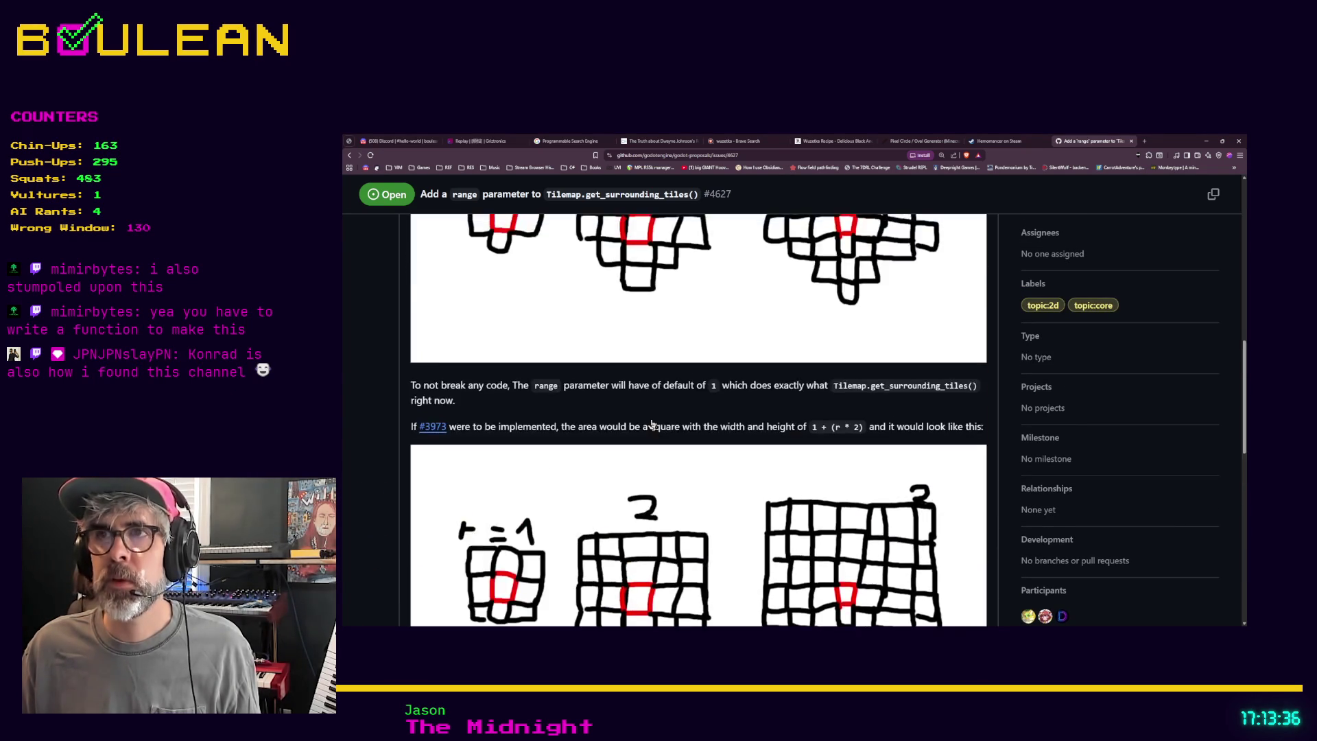
pyautogui.scroll(2, 675, 420)
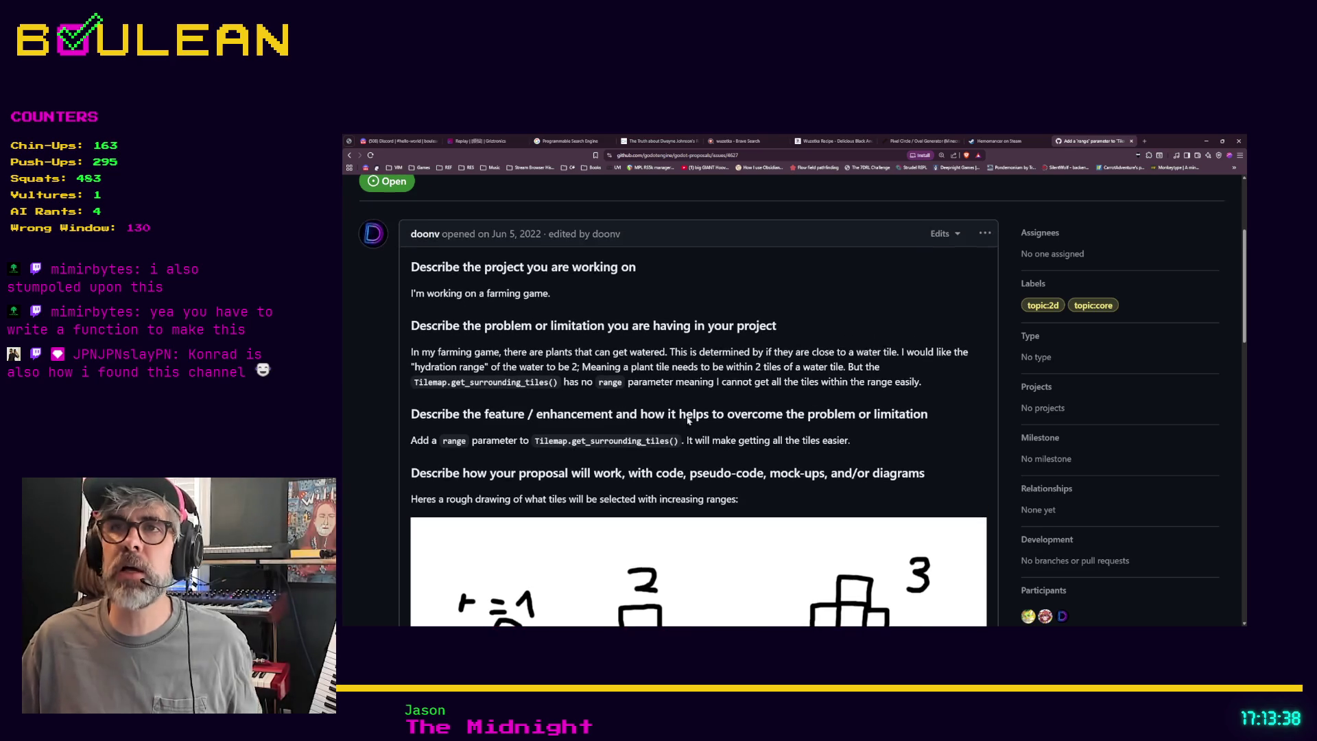
pyautogui.scroll(-2, 688, 420)
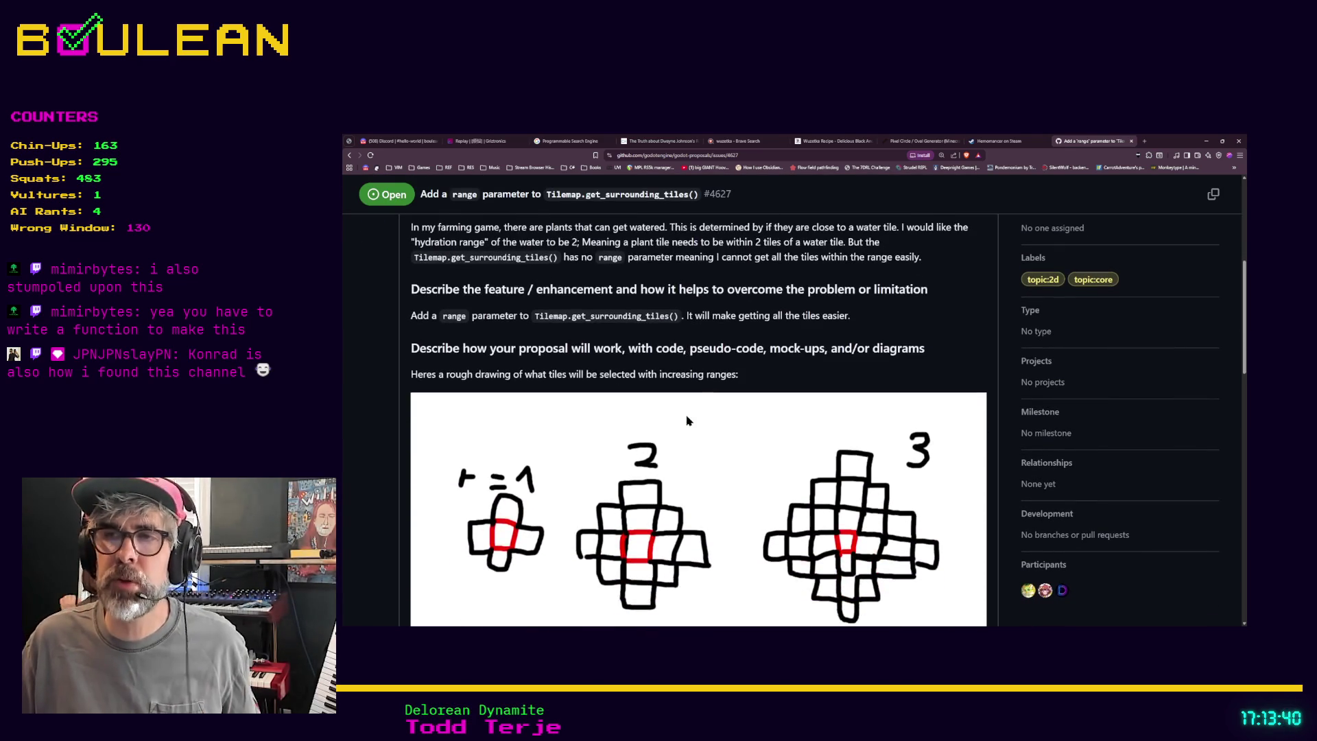
pyautogui.scroll(-2, 686, 420)
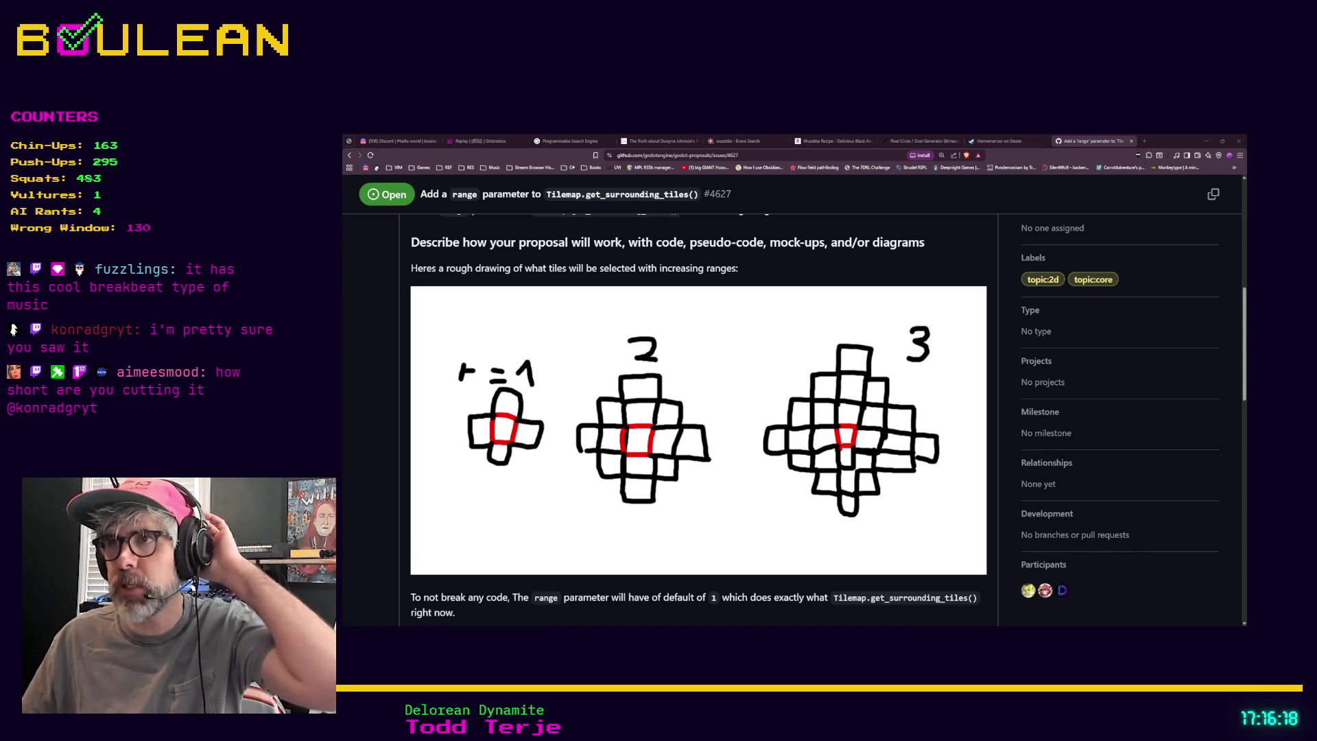
# Minimize the browser showing issue #4627 to reveal the notes app's task list.
pyautogui.click(1205, 141)
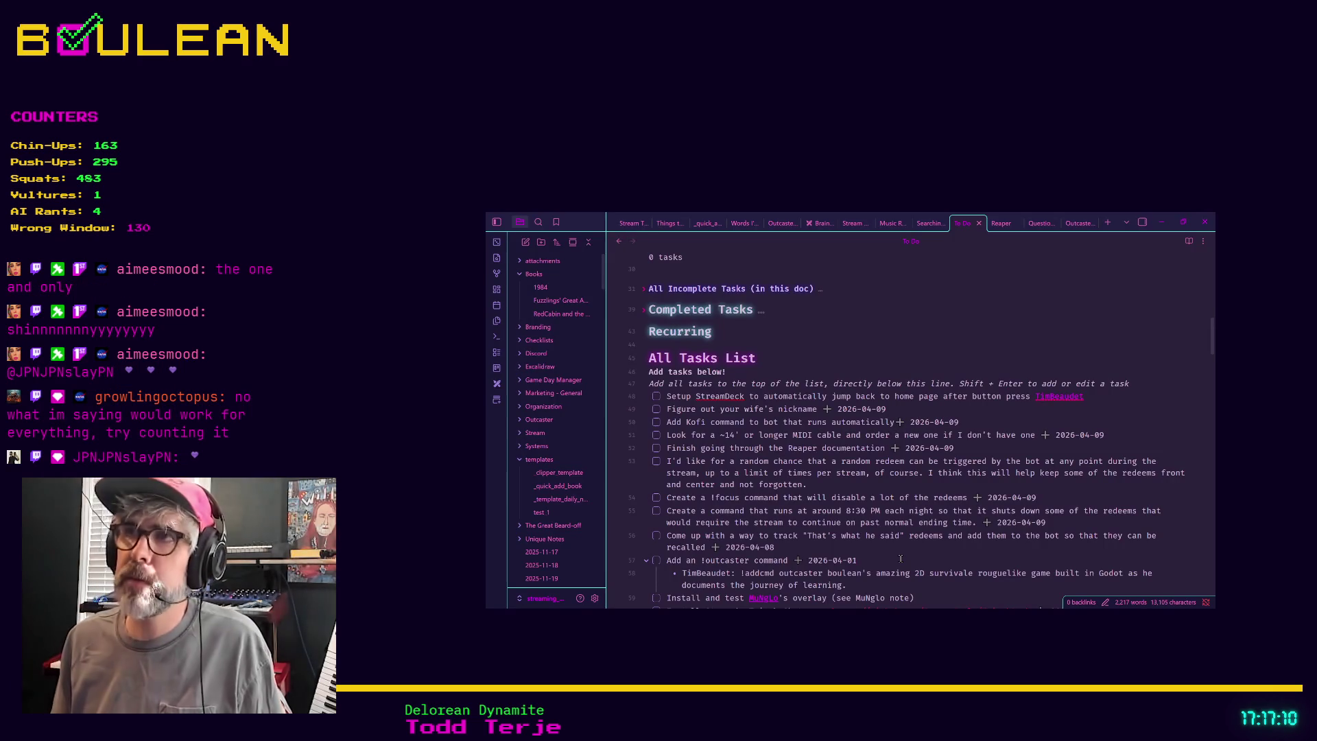
# Open today's 2026-04-16 daily note with the command palette's 'today' command.
pyautogui.hotkey('ctrl', 'p')
pyautogui.write('t')
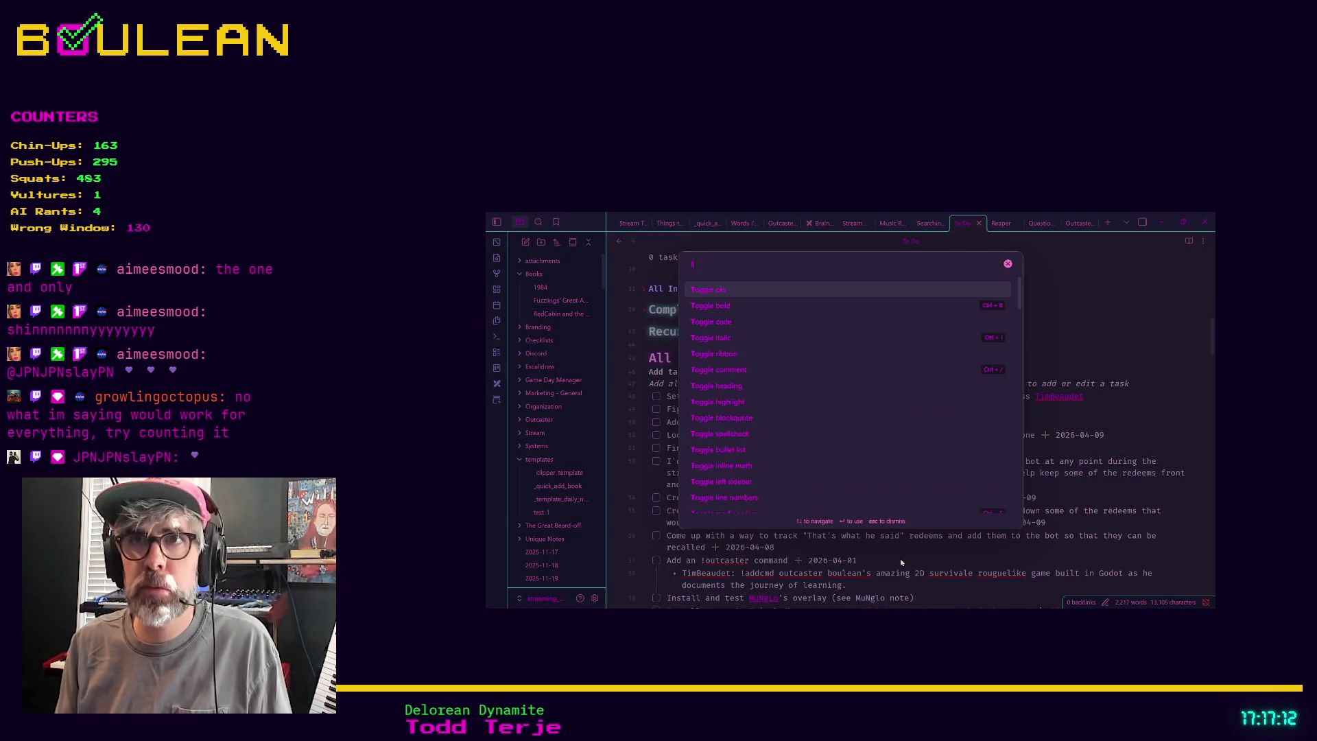
pyautogui.write('oday')
pyautogui.press('Return')
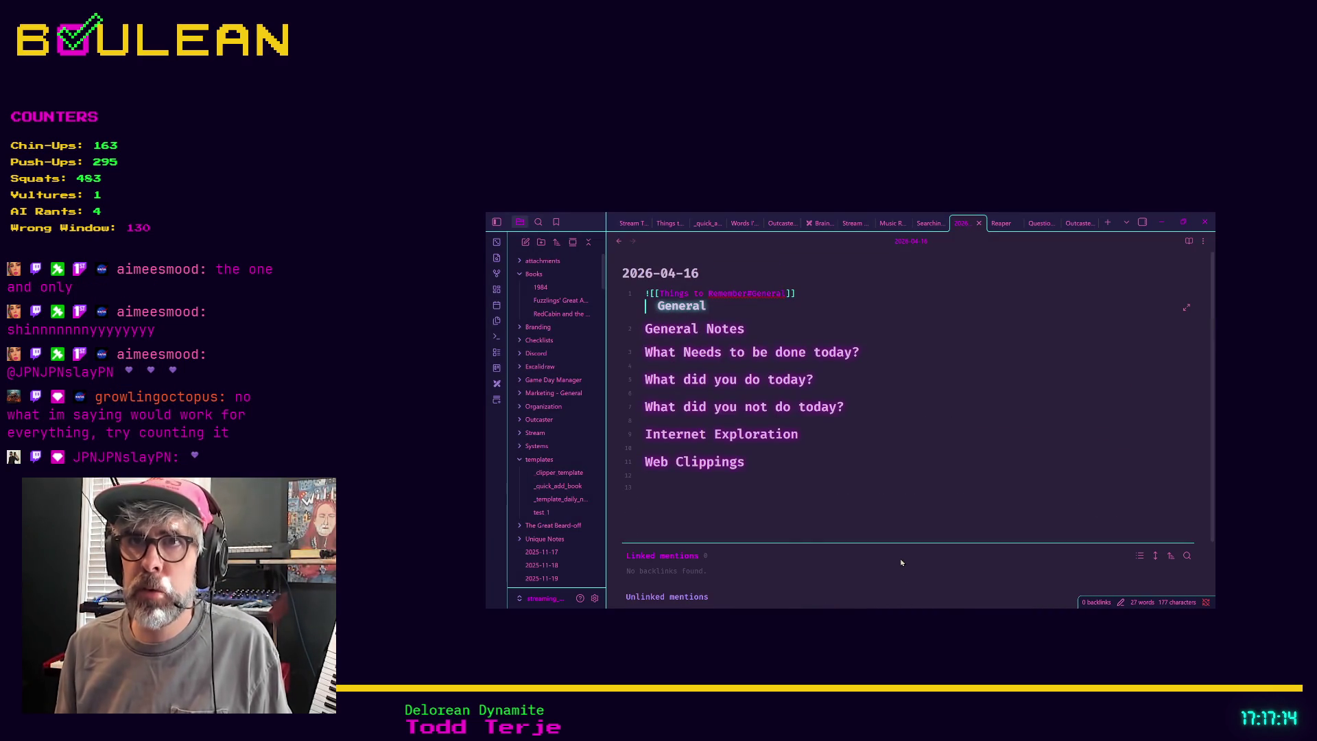
# Paste the viewer's range-formula suggestion under General Notes with a [[ ]] link to the viewer, then minimize Obsidian.
pyautogui.click(788, 328)
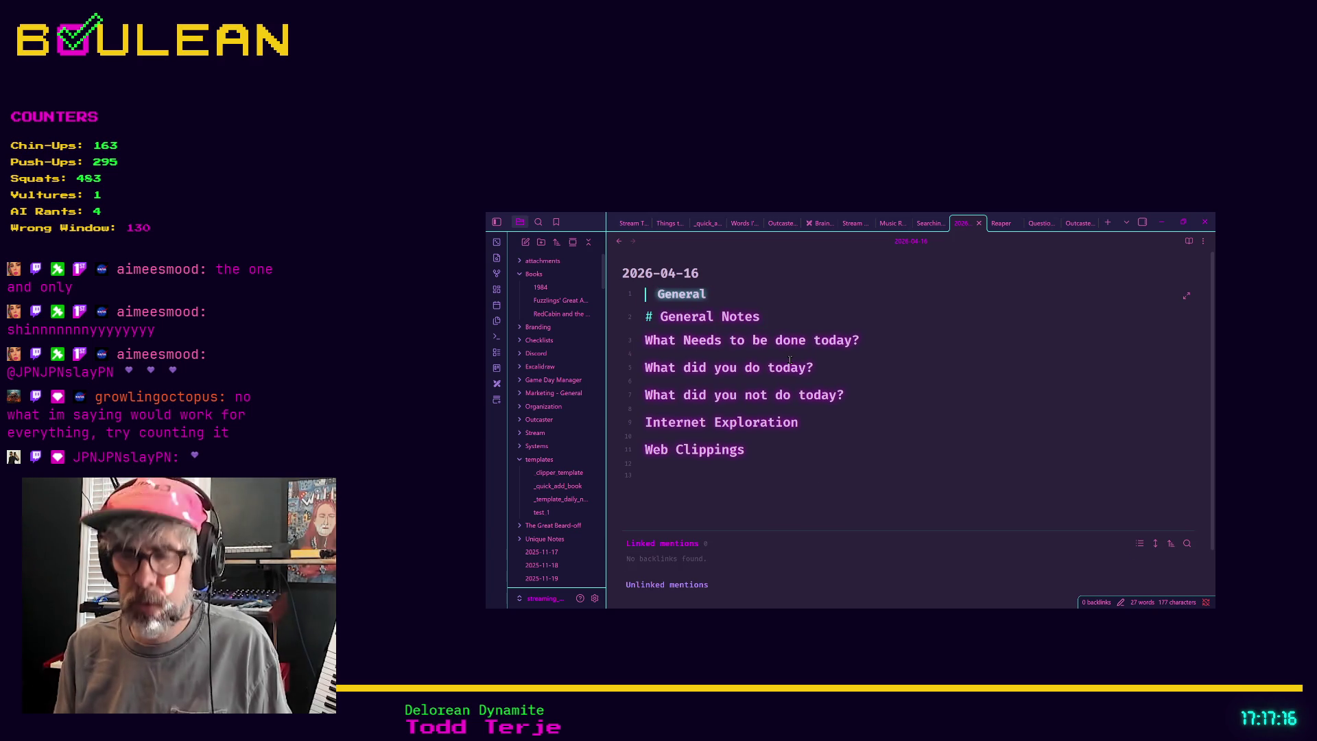
pyautogui.press('Return')
pyautogui.press('Return')
pyautogui.write("so i might be wrong on this but …could you do like '(target.x - start.x) + (target.y - start.y) < a given number? for example with r=1 x diff + y diff = 1, with r = 2, x + y diff = 2, for 3 it = 3")
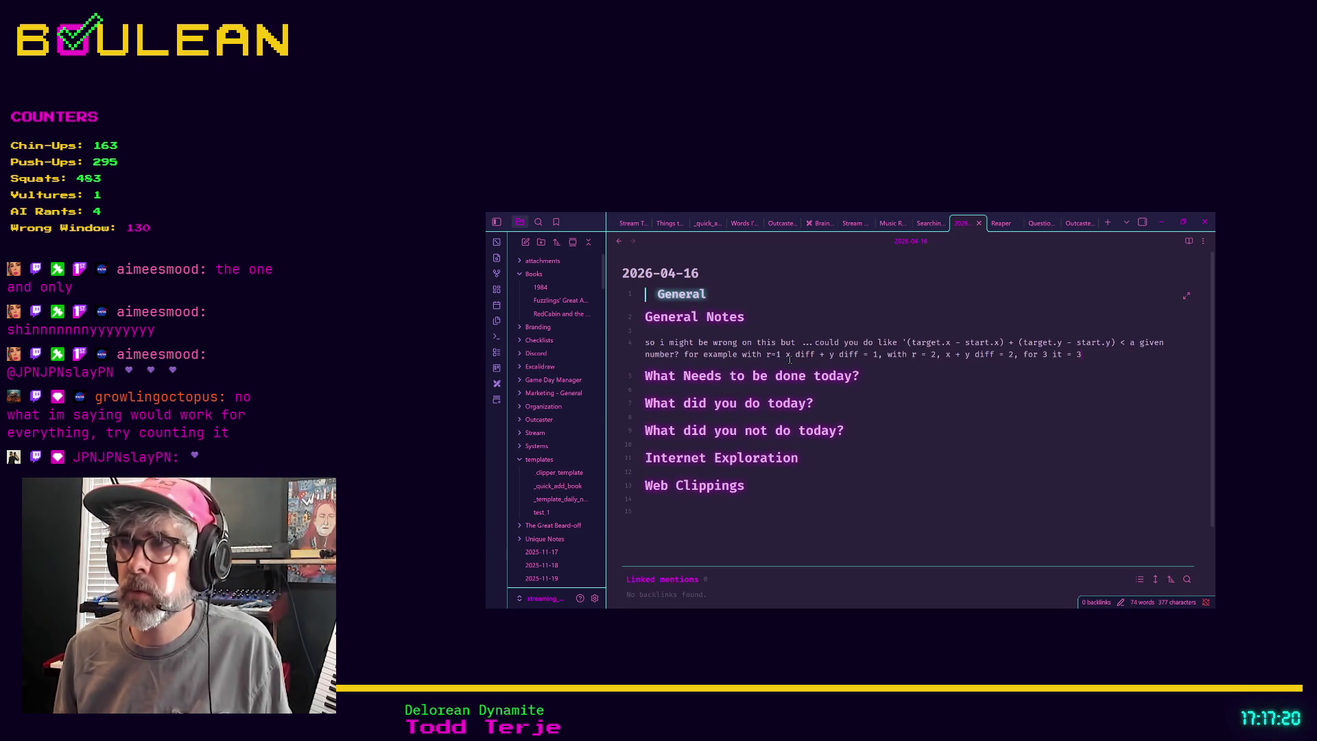
pyautogui.press('Home')
pyautogui.write('[[GrowlingO')
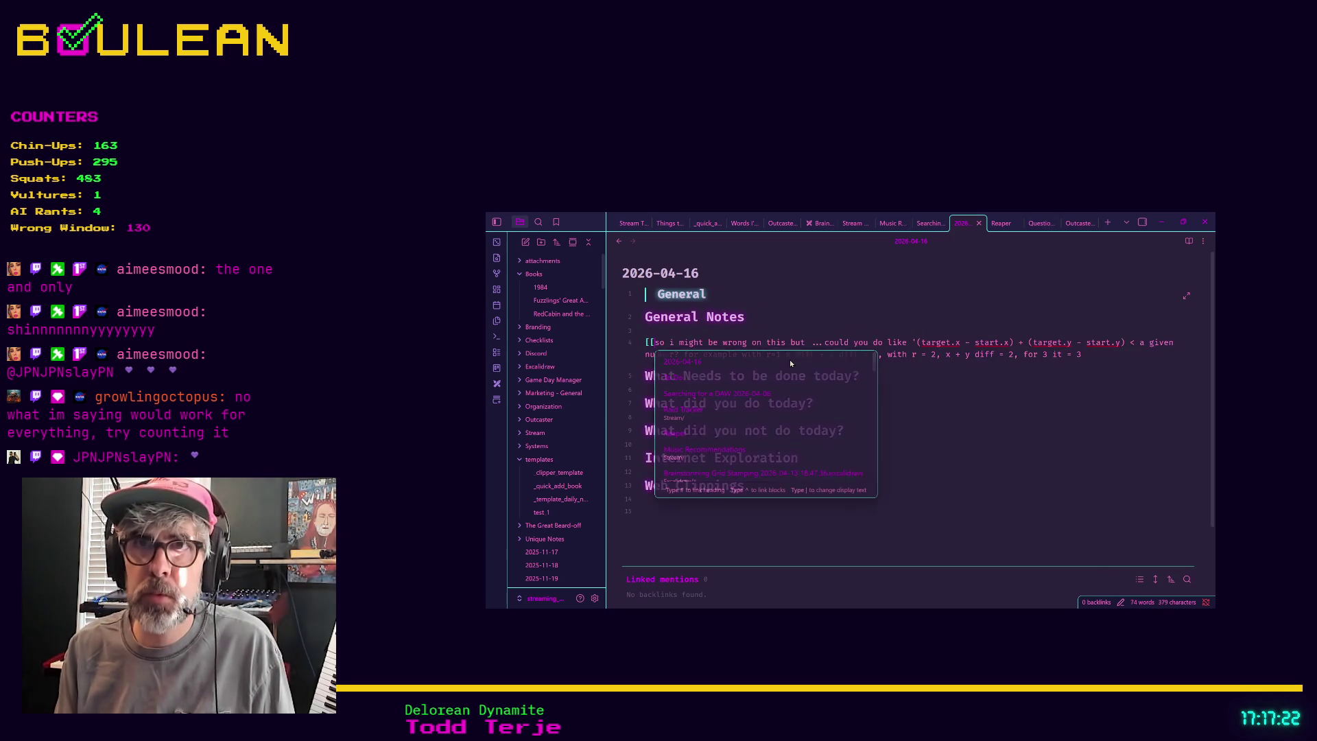
pyautogui.write('ctopus]]')
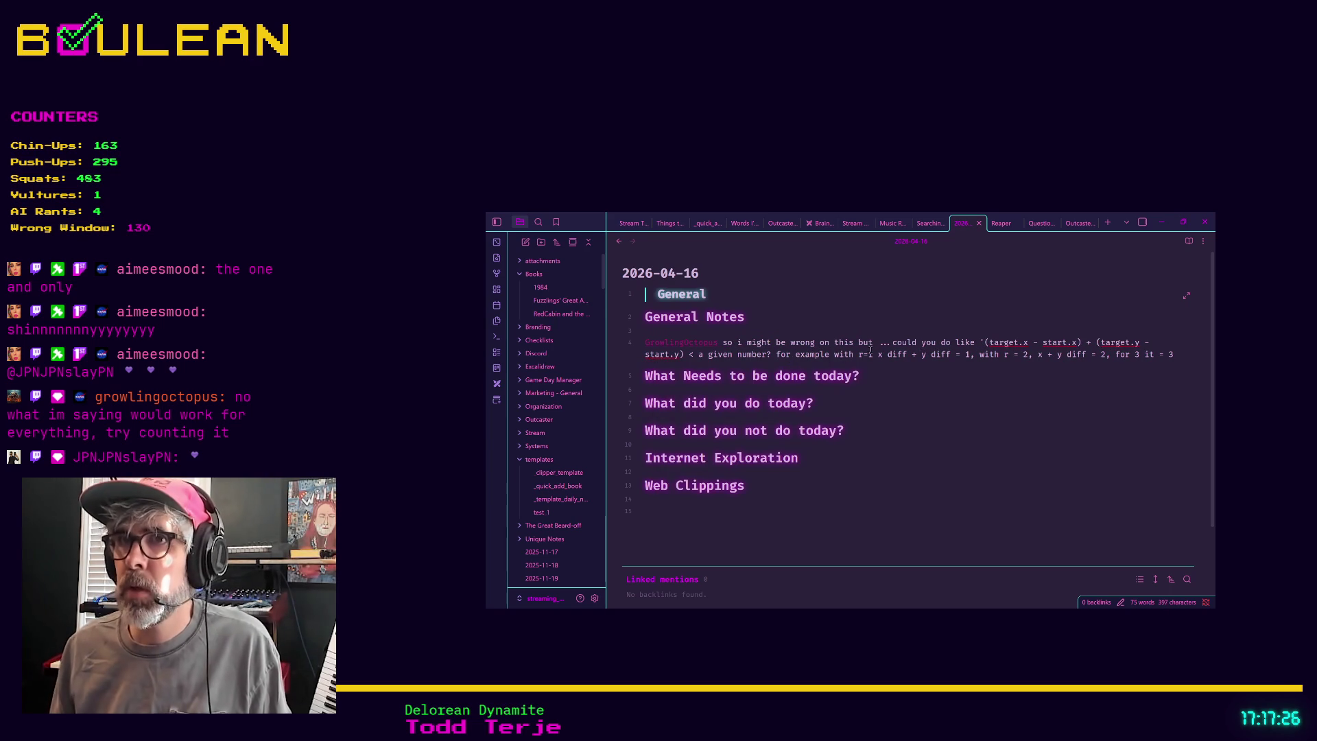
pyautogui.press('Down')
pyautogui.press('Down')
pyautogui.press('Down')
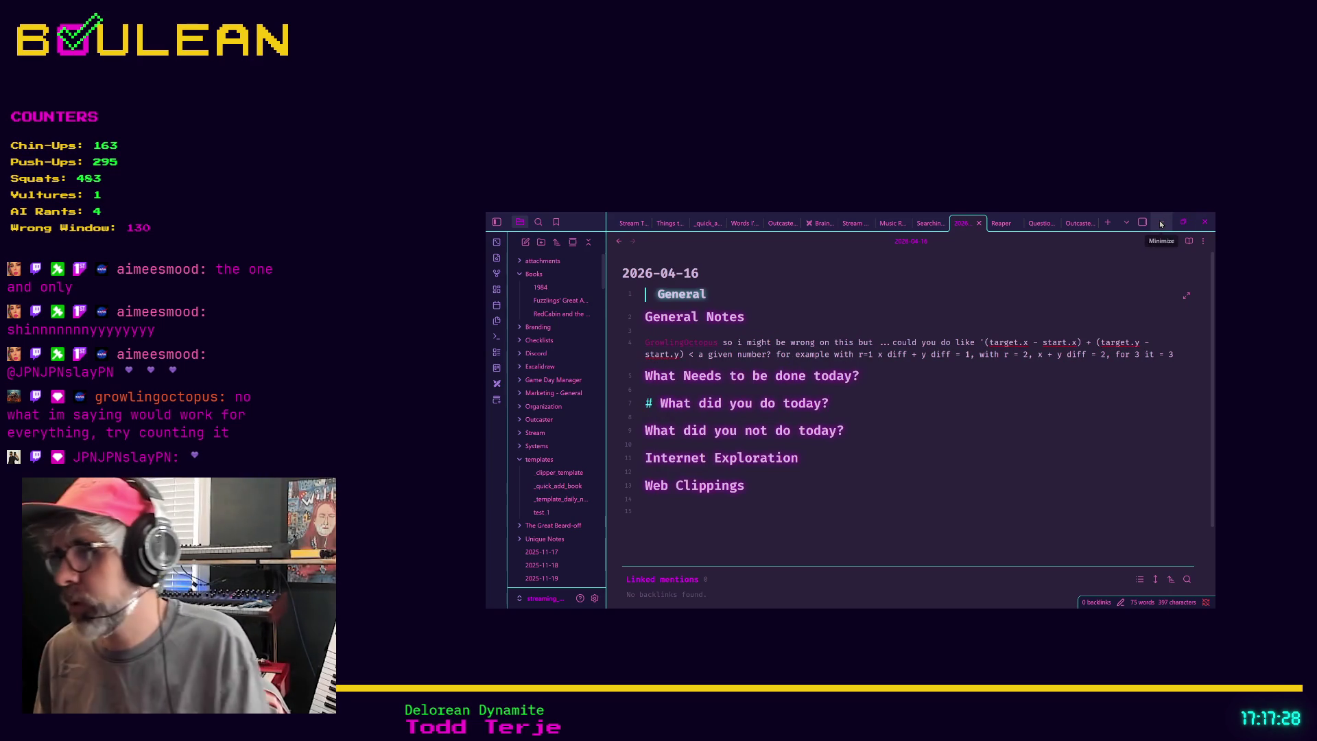
pyautogui.click(1161, 222)
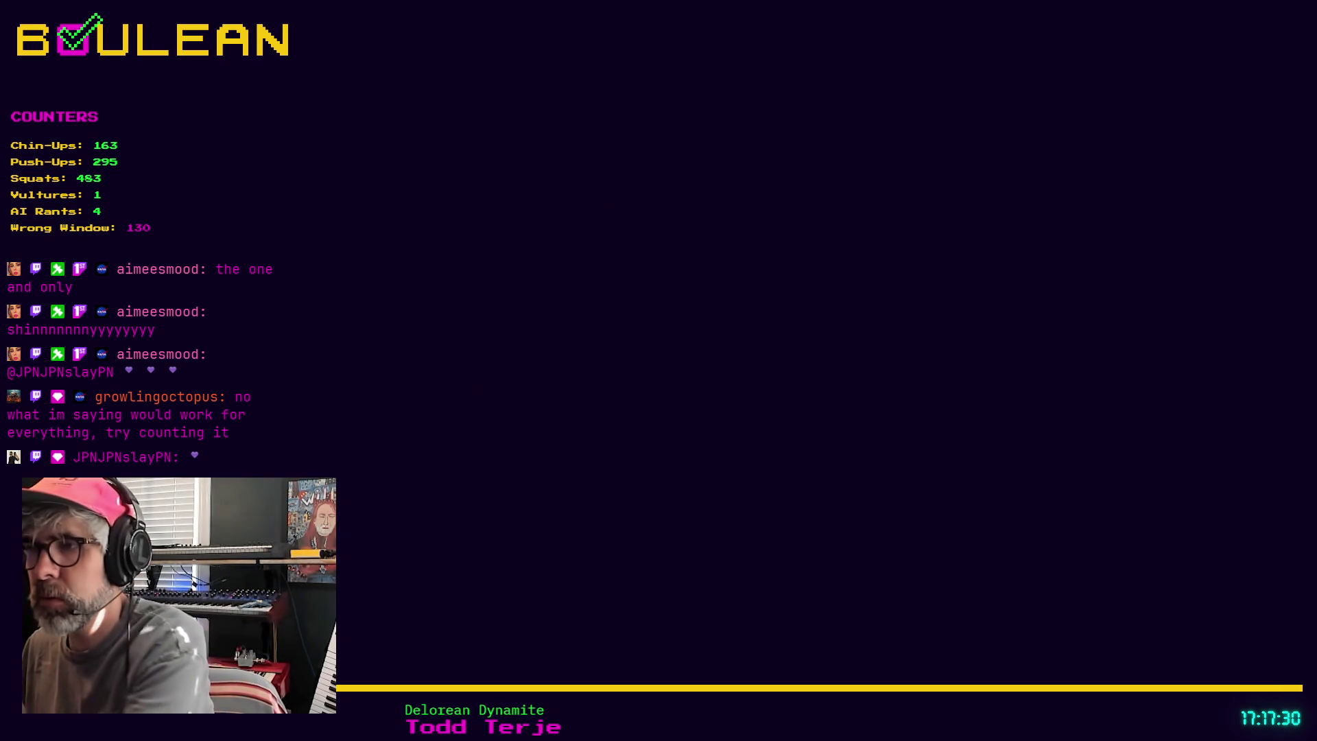
# Return to the Hemomancer Steam tab, view its media full screen, then exit fullscreen with Esc.
pyautogui.hotkey('alt', 'Tab')
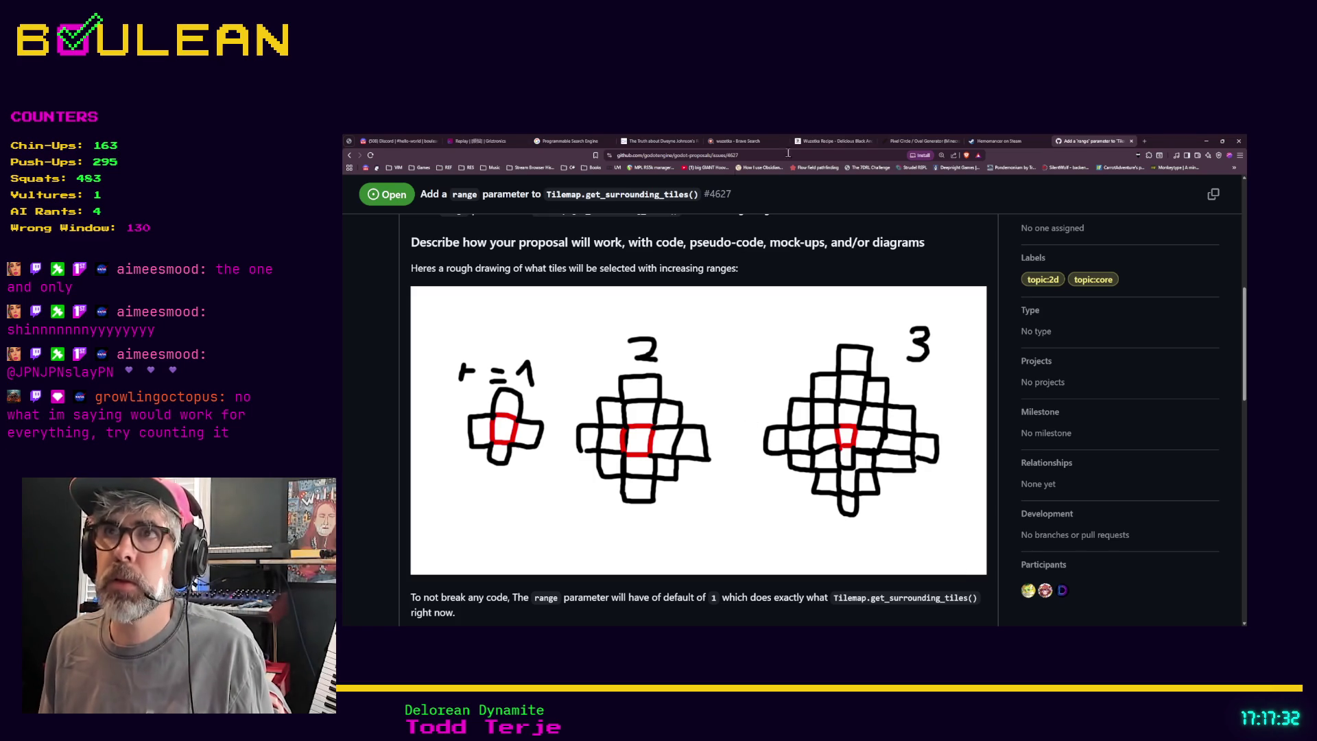
pyautogui.click(998, 141)
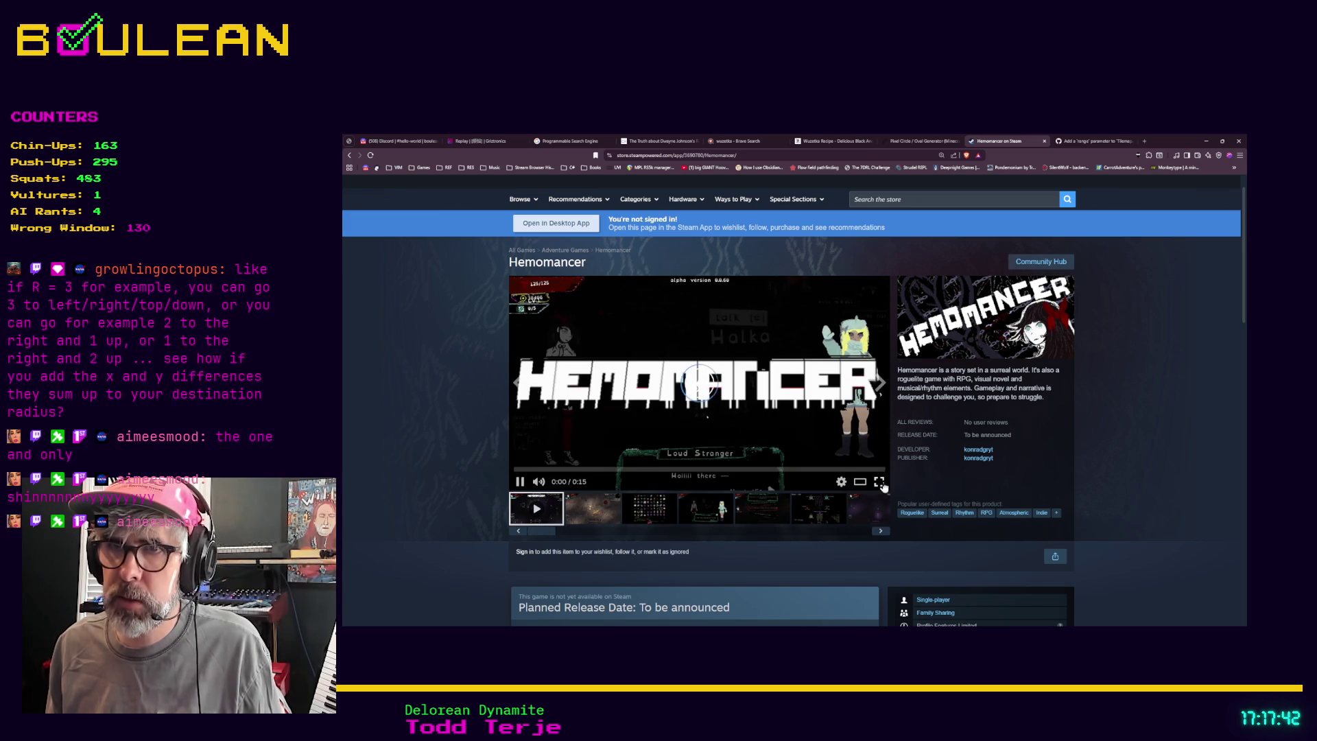
pyautogui.click(879, 481)
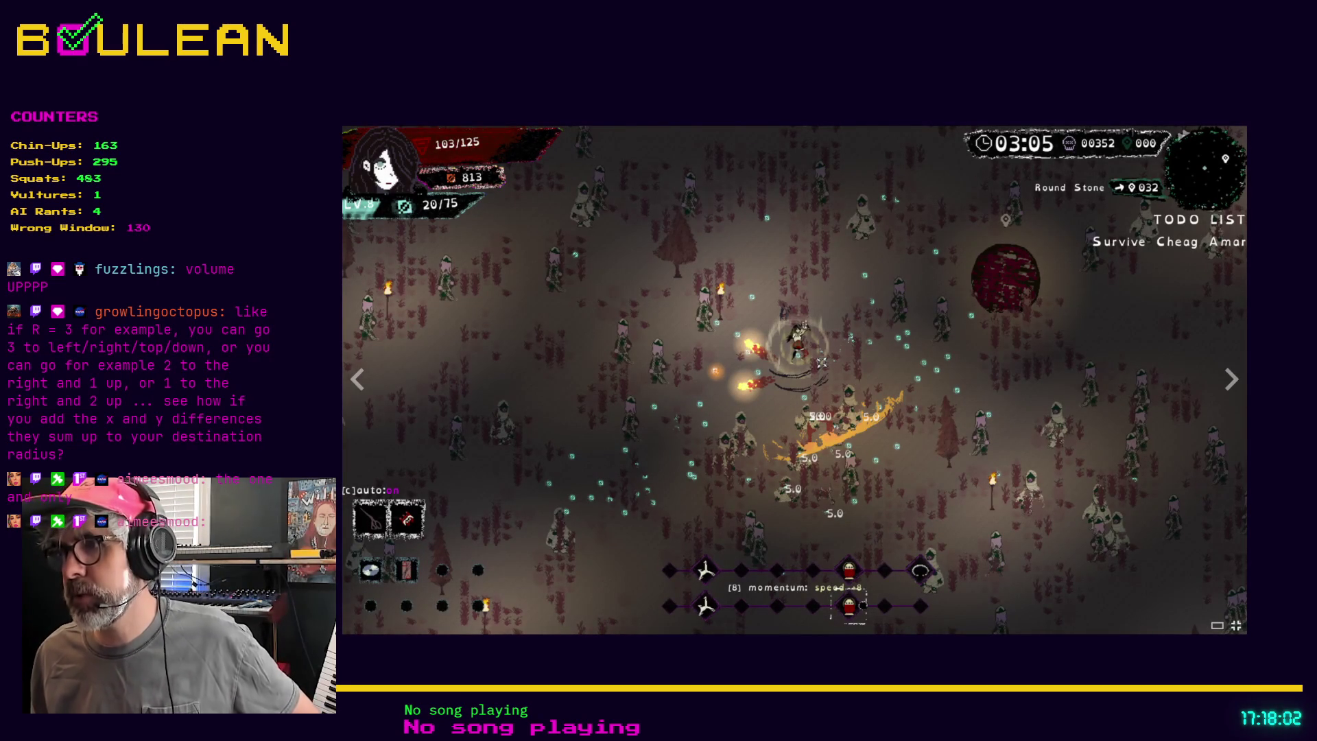
pyautogui.press('Escape')
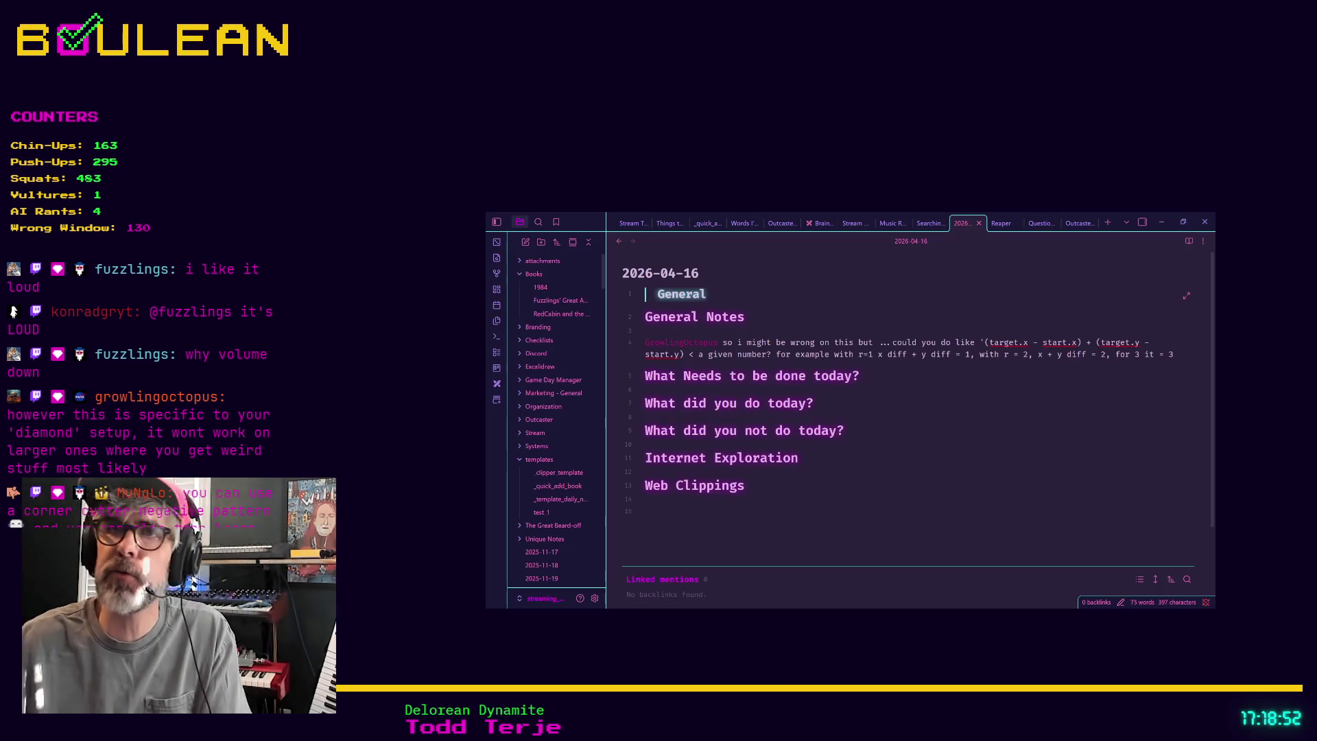
# Select 'target.' in the quoted range formula on line 4 of the daily note.
pyautogui.click(941, 384)
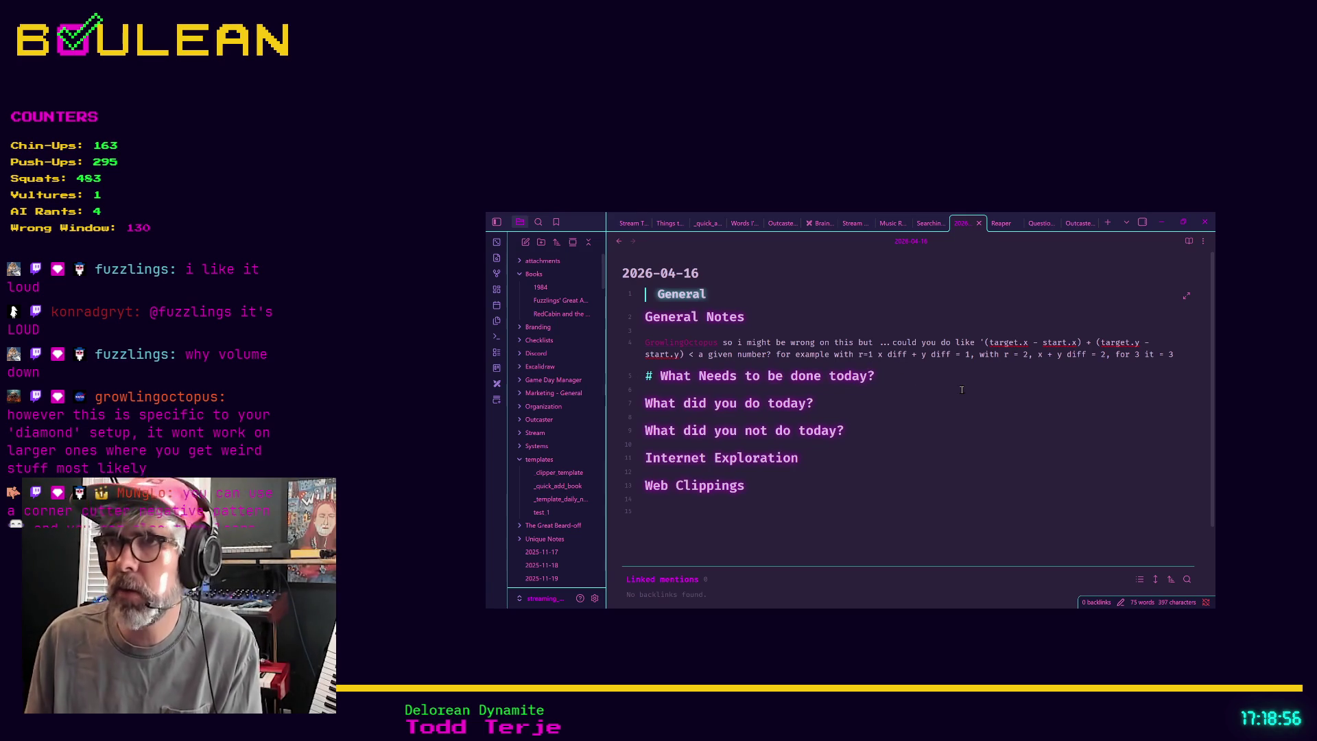
pyautogui.press('Down')
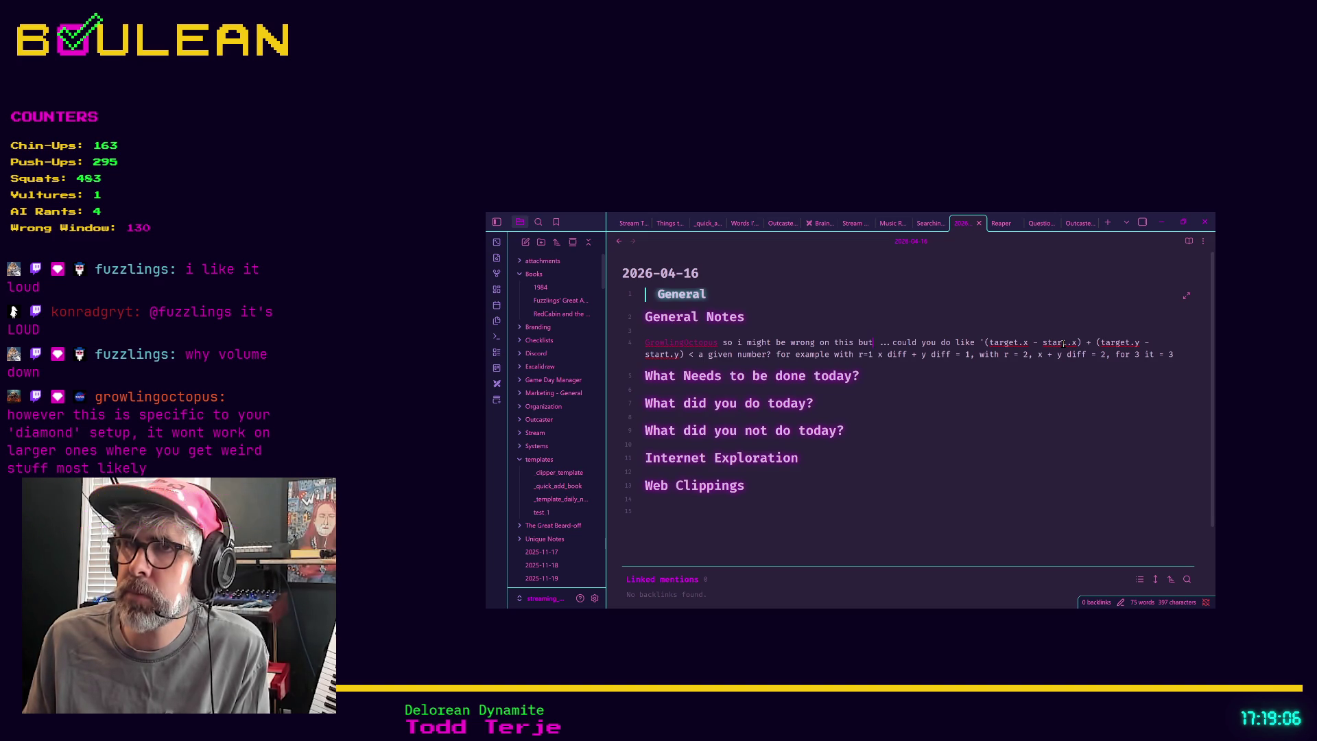
pyautogui.moveTo(1020, 342); pyautogui.dragTo(1000, 343)
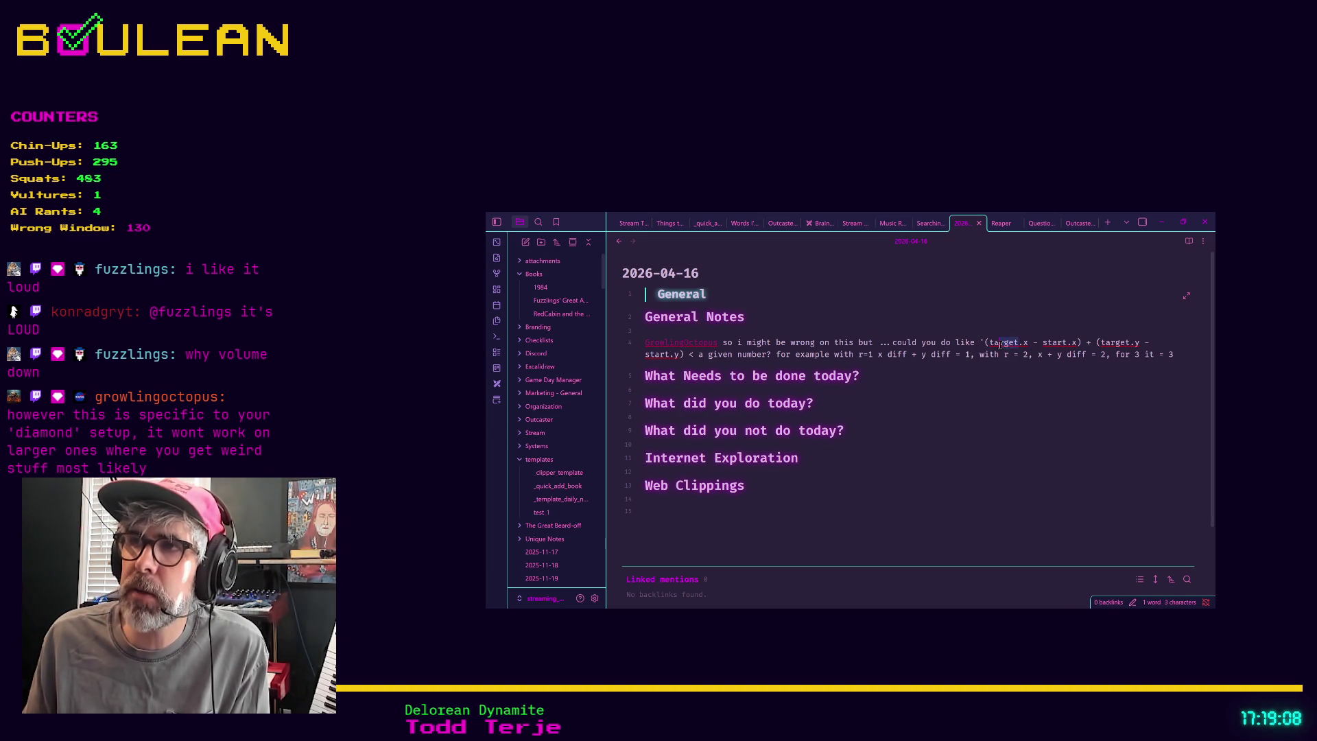
pyautogui.click(991, 343)
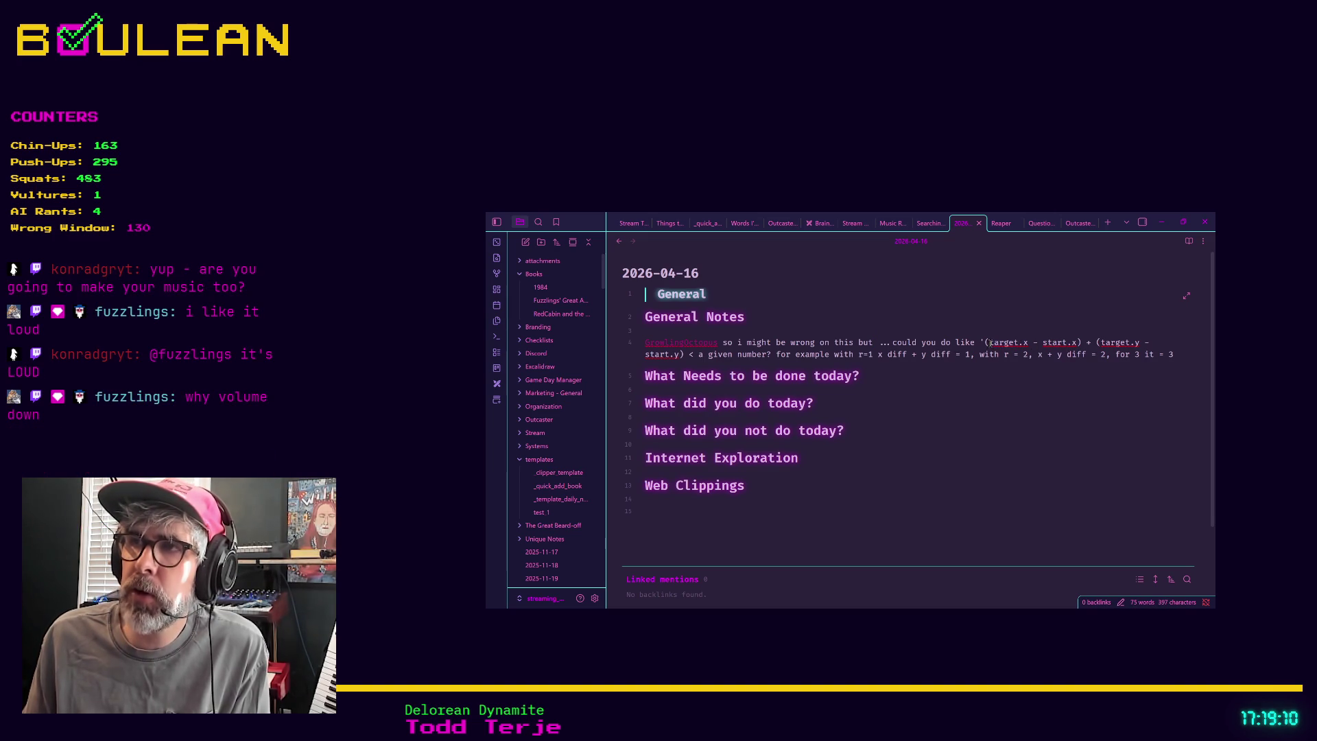
pyautogui.moveTo(988, 342); pyautogui.dragTo(1024, 345)
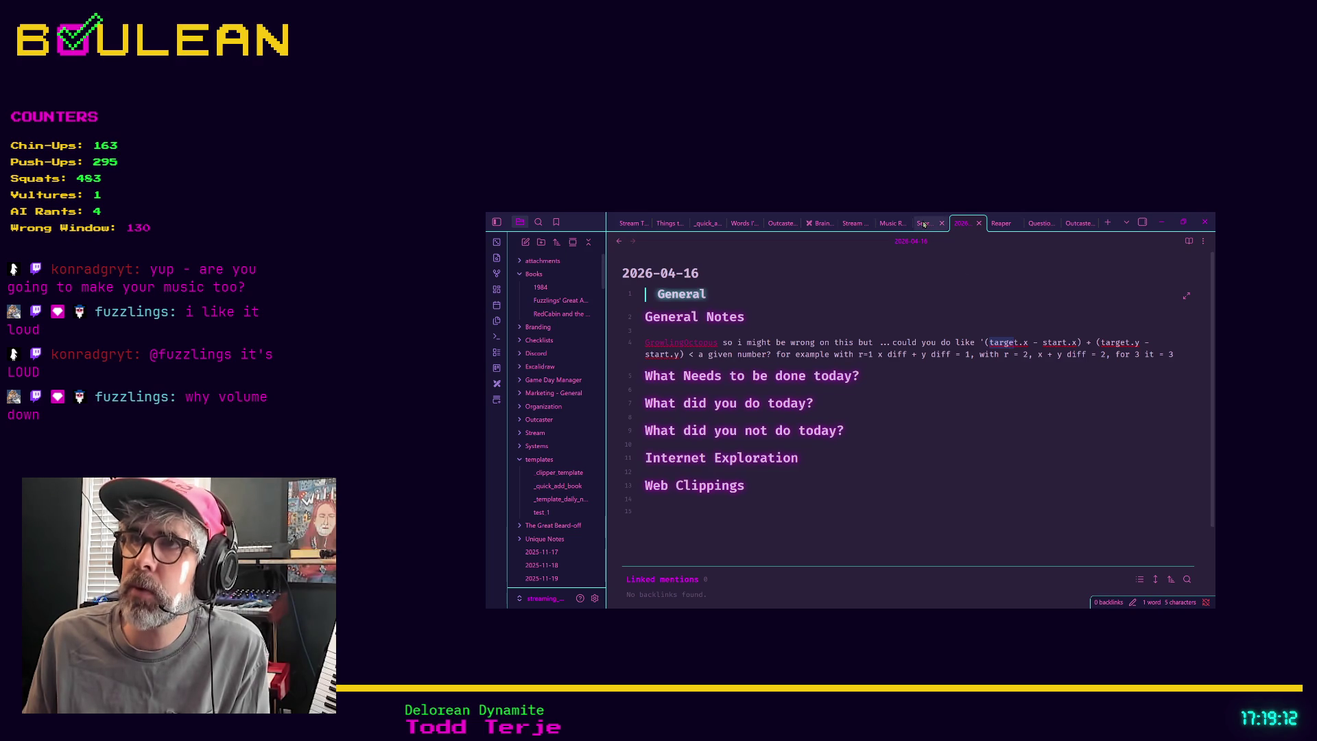
# Close the searching, Music Recommendations and Stream Milestones tabs and switch to the Brainstorming Grid Stamping drawing.
pyautogui.click(930, 223)
pyautogui.click(941, 223)
pyautogui.click(892, 223)
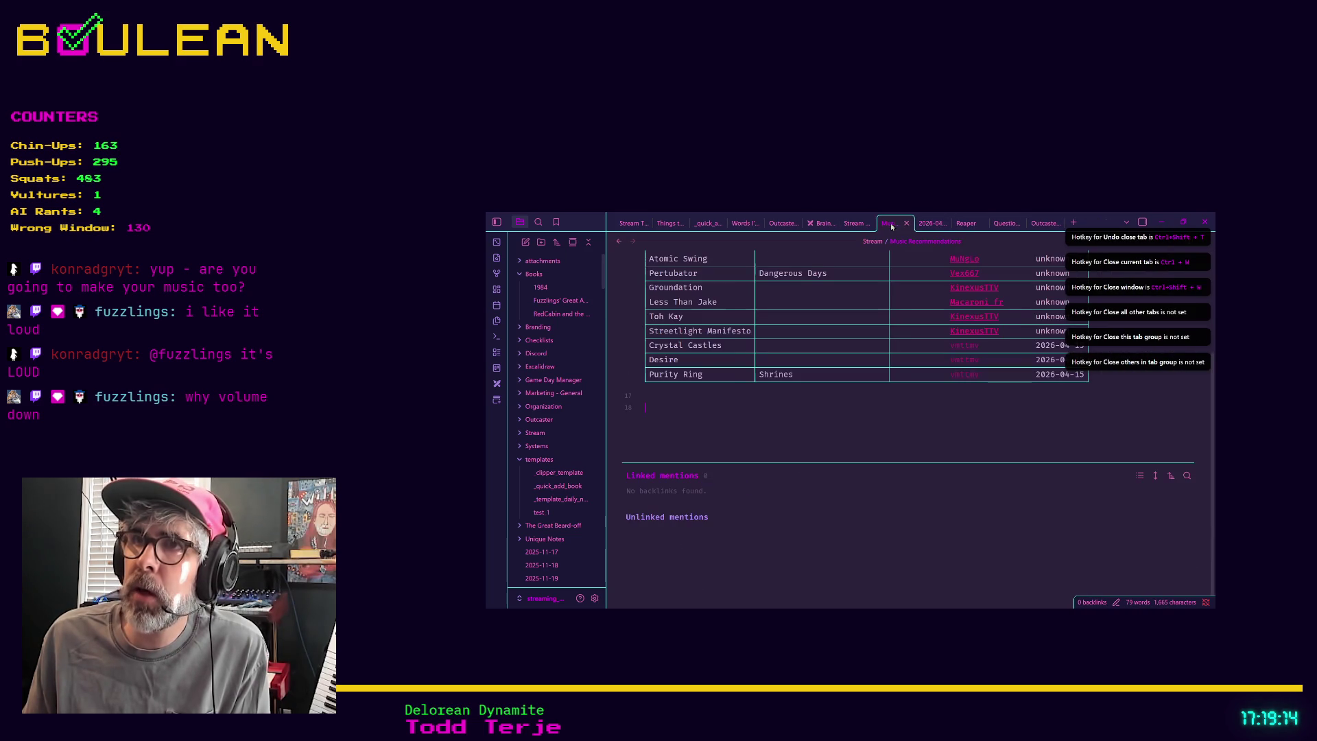
pyautogui.click(906, 223)
pyautogui.click(849, 223)
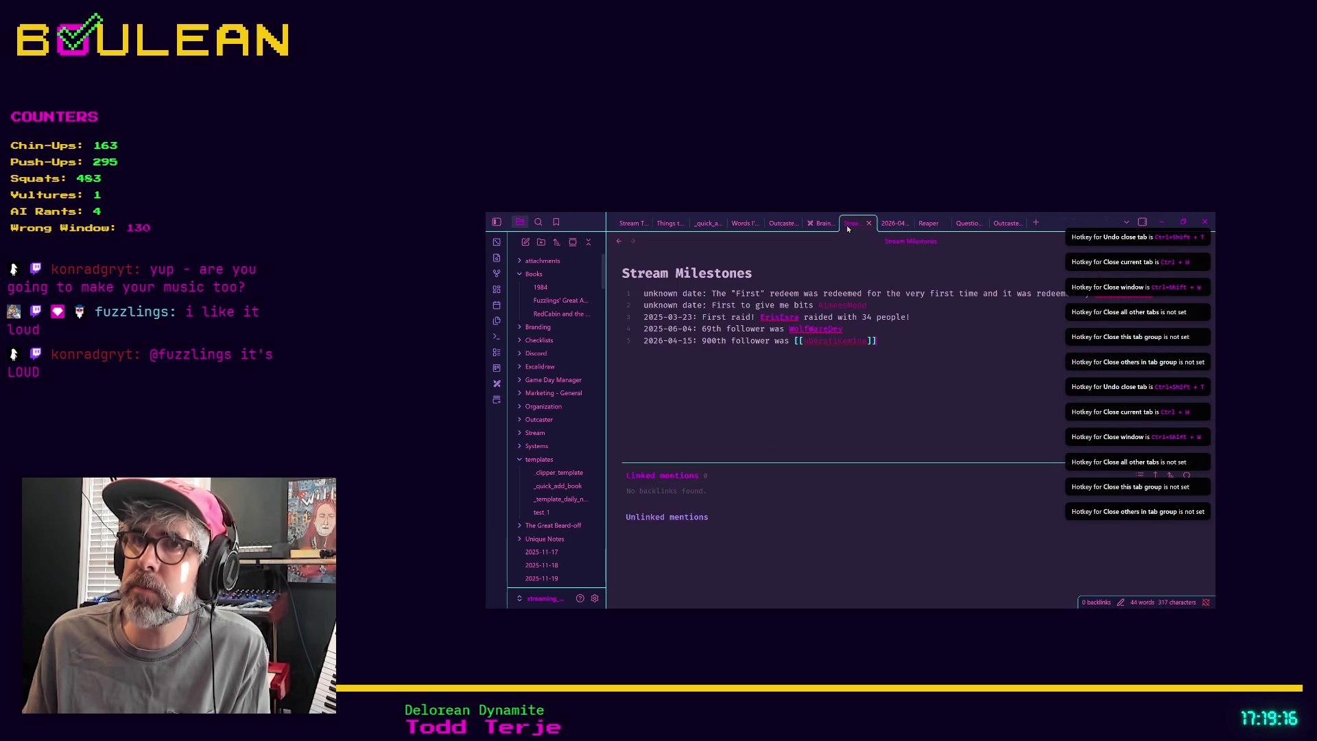
pyautogui.click(868, 223)
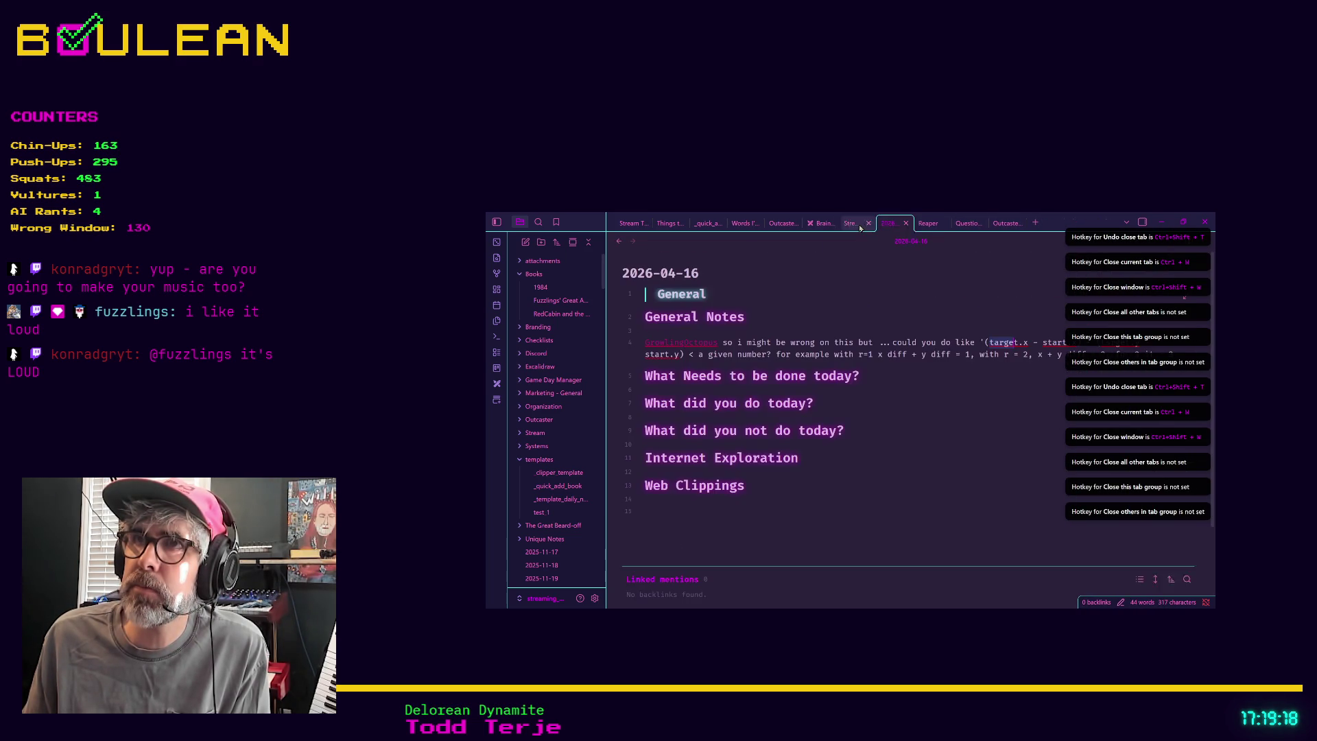
pyautogui.click(819, 223)
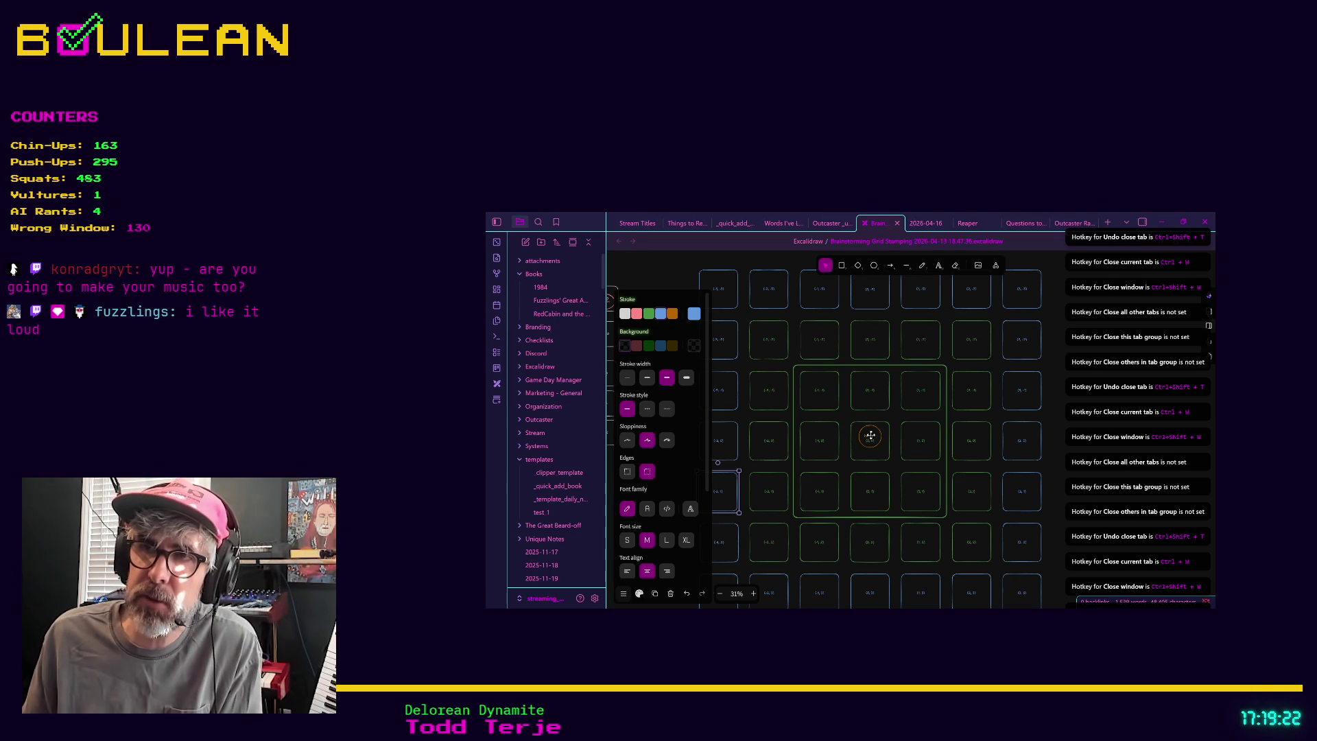
# Select the PLAYER (0, 0) circle and zoom the canvas in around it.
pyautogui.click(872, 437)
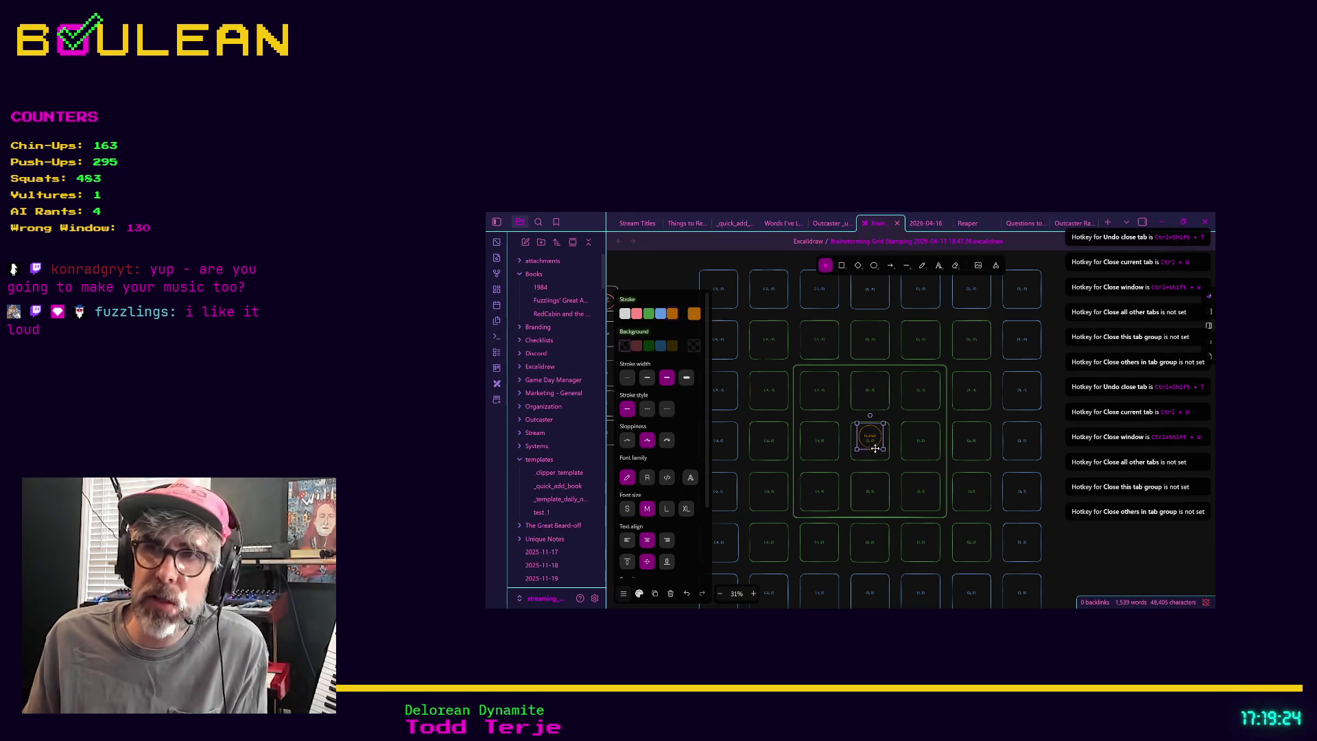
pyautogui.scroll(5, 869, 452)
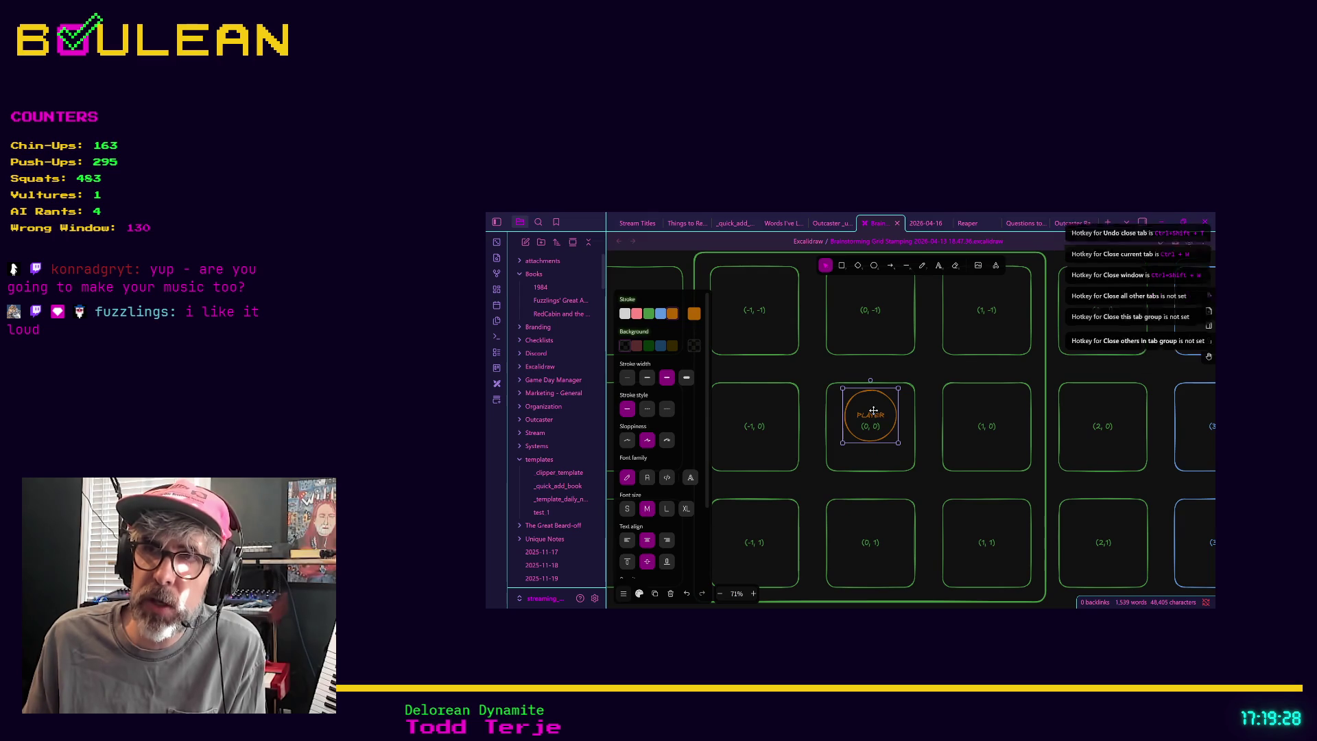
pyautogui.moveTo(874, 410); pyautogui.dragTo(875, 411)
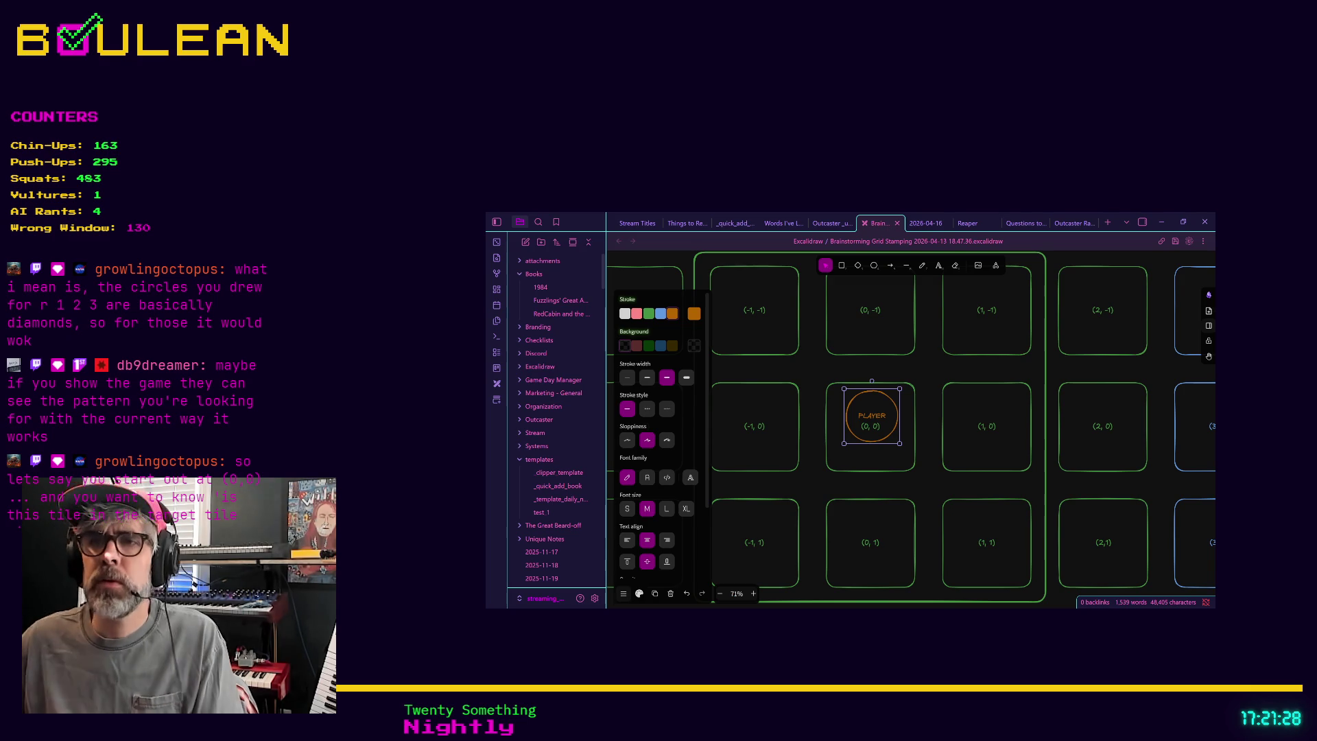
# Deselect the PLAYER circle and give the (-2, 0) tile an orange outline.
pyautogui.scroll(-5, 878, 350)
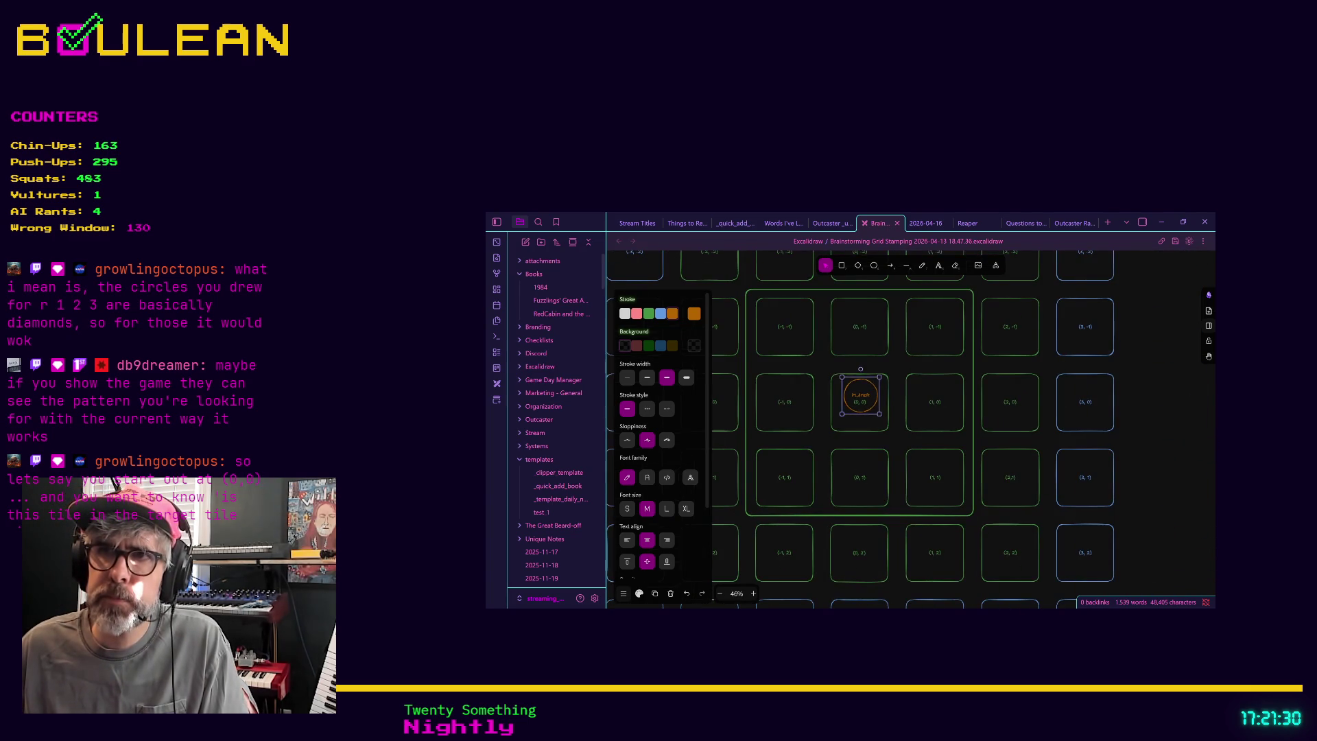
pyautogui.moveTo(827, 423); pyautogui.dragTo(877, 437)
pyautogui.hscroll(-3, 826, 441)
pyautogui.scroll(1, 888, 458)
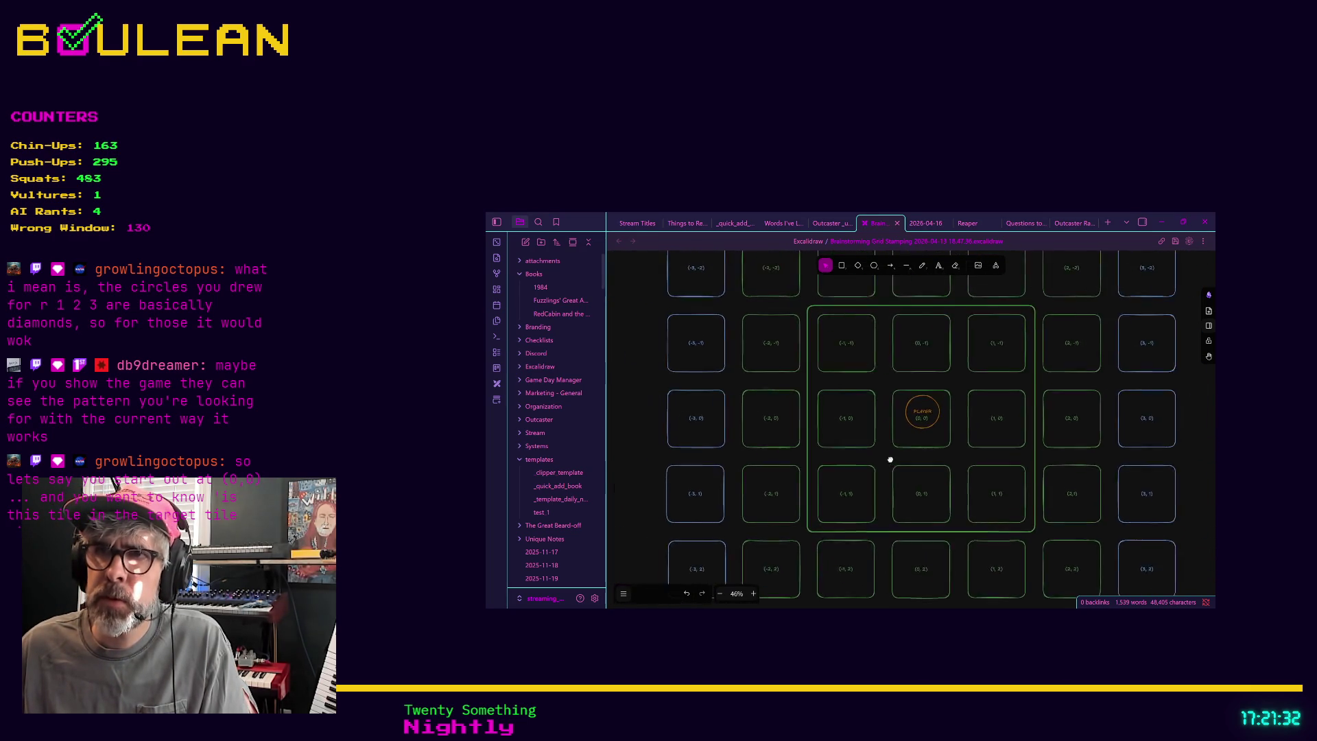
pyautogui.click(925, 447)
pyautogui.click(790, 441)
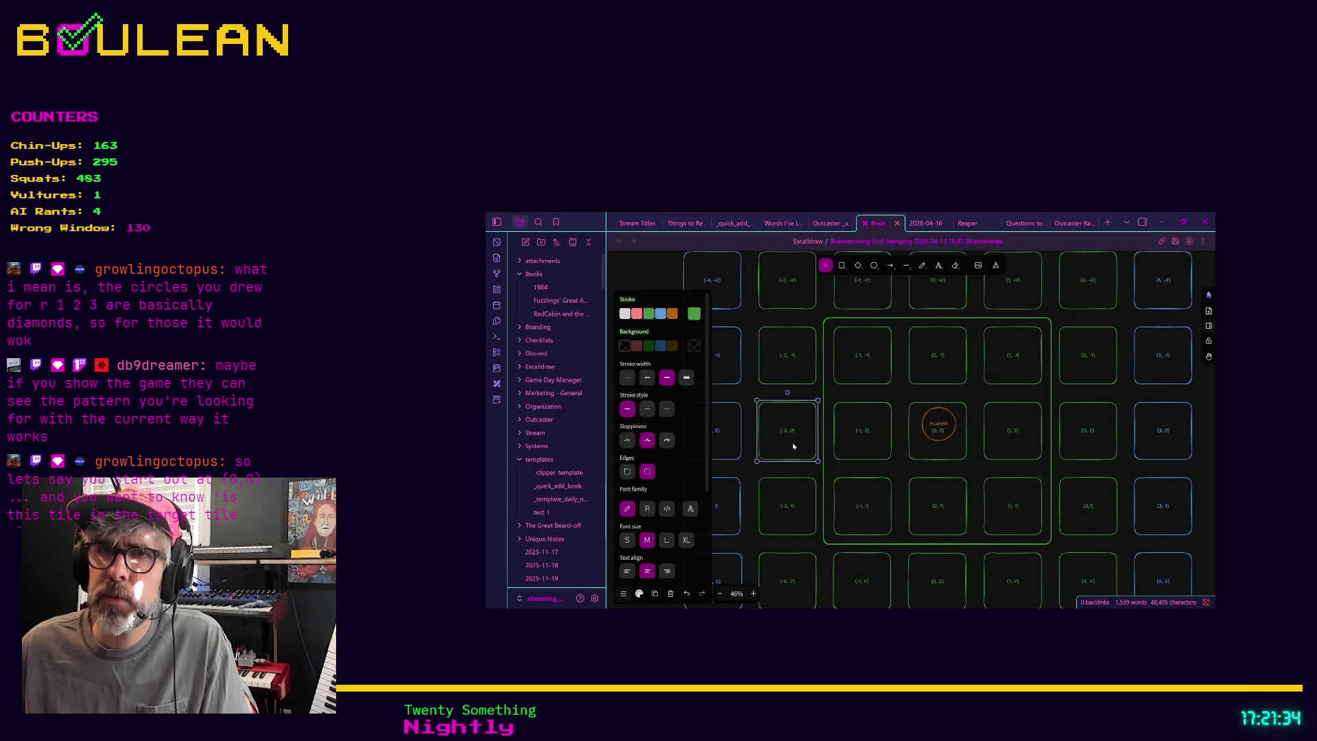
pyautogui.click(661, 314)
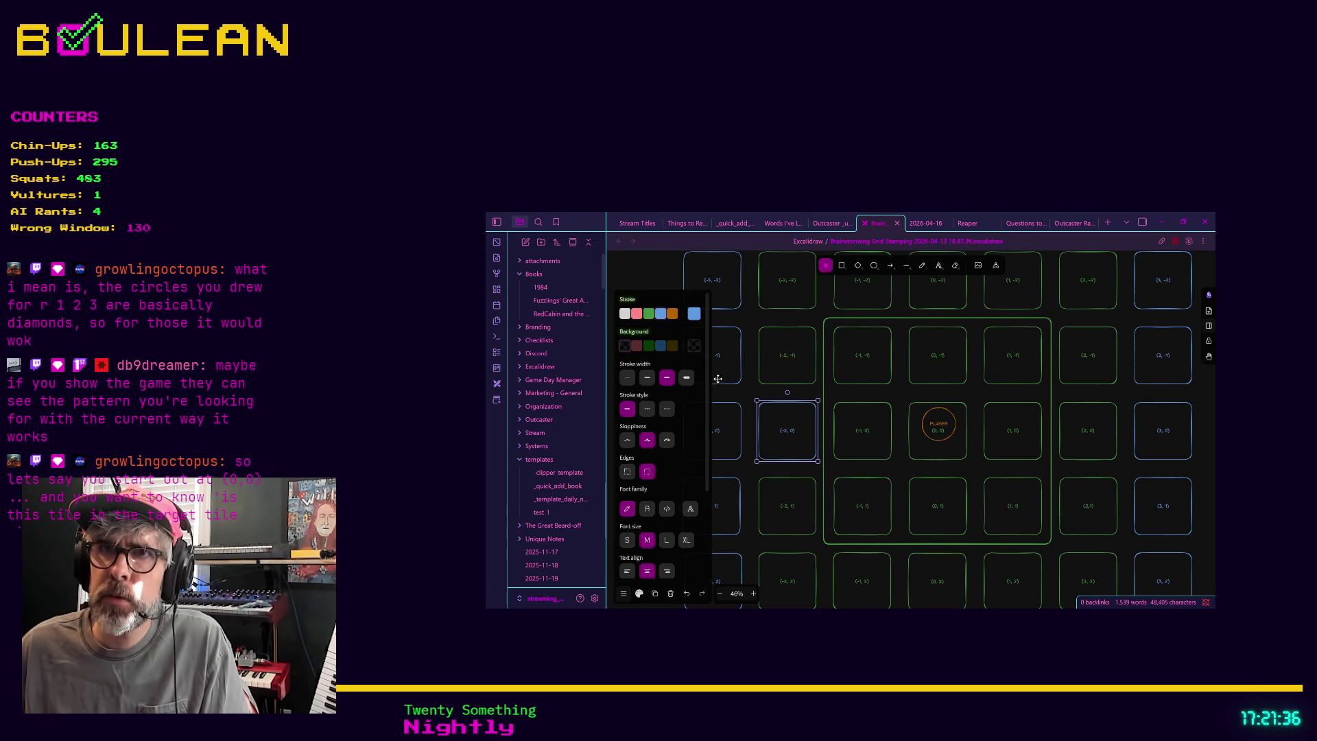
pyautogui.click(672, 313)
pyautogui.click(749, 471)
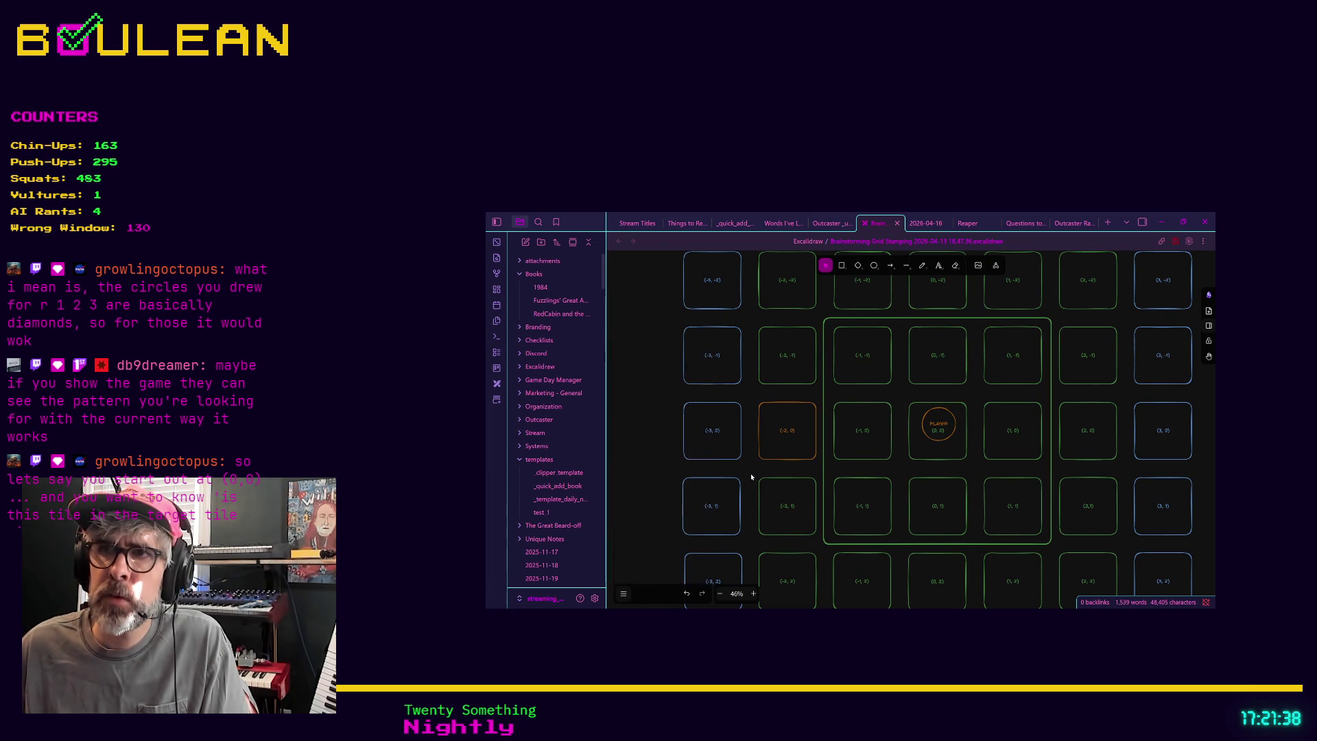
pyautogui.click(929, 437)
pyautogui.click(880, 442)
pyautogui.click(800, 439)
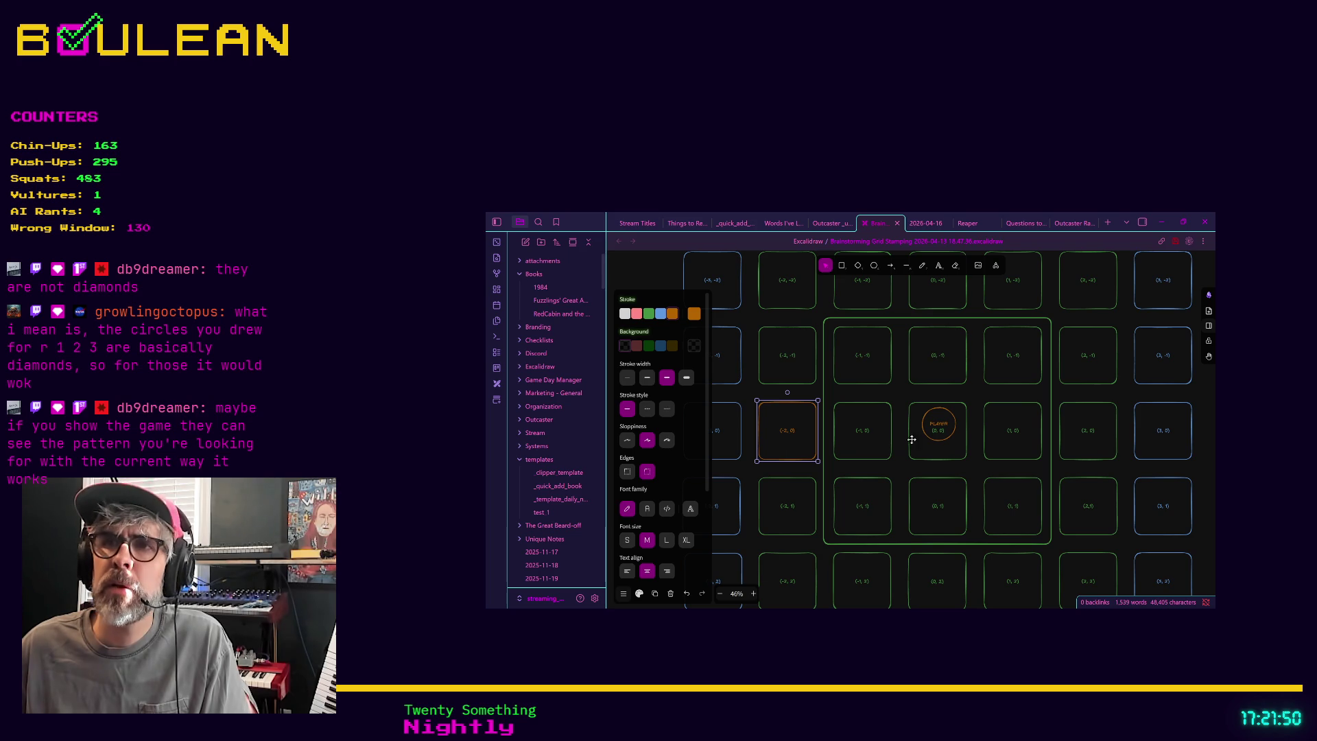
# Outline the (-3, 0) tile in orange and reselect the (-2, 0) tile.
pyautogui.click(881, 443)
pyautogui.click(783, 451)
pyautogui.click(731, 448)
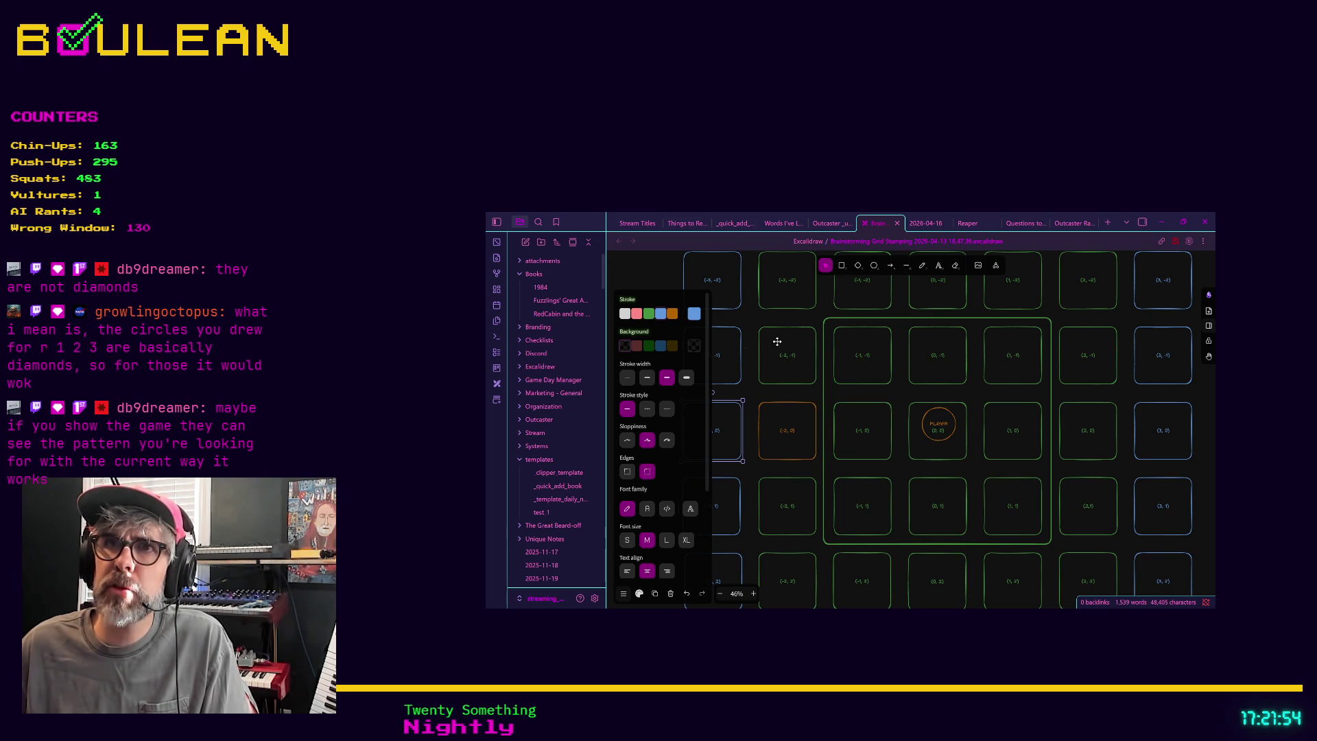
pyautogui.click(672, 316)
pyautogui.click(883, 447)
pyautogui.click(801, 455)
# Outline the (0, -1), (0, 1) and (-1, 0) tiles in orange.
pyautogui.click(894, 423)
pyautogui.click(931, 381)
pyautogui.click(673, 313)
pyautogui.click(924, 497)
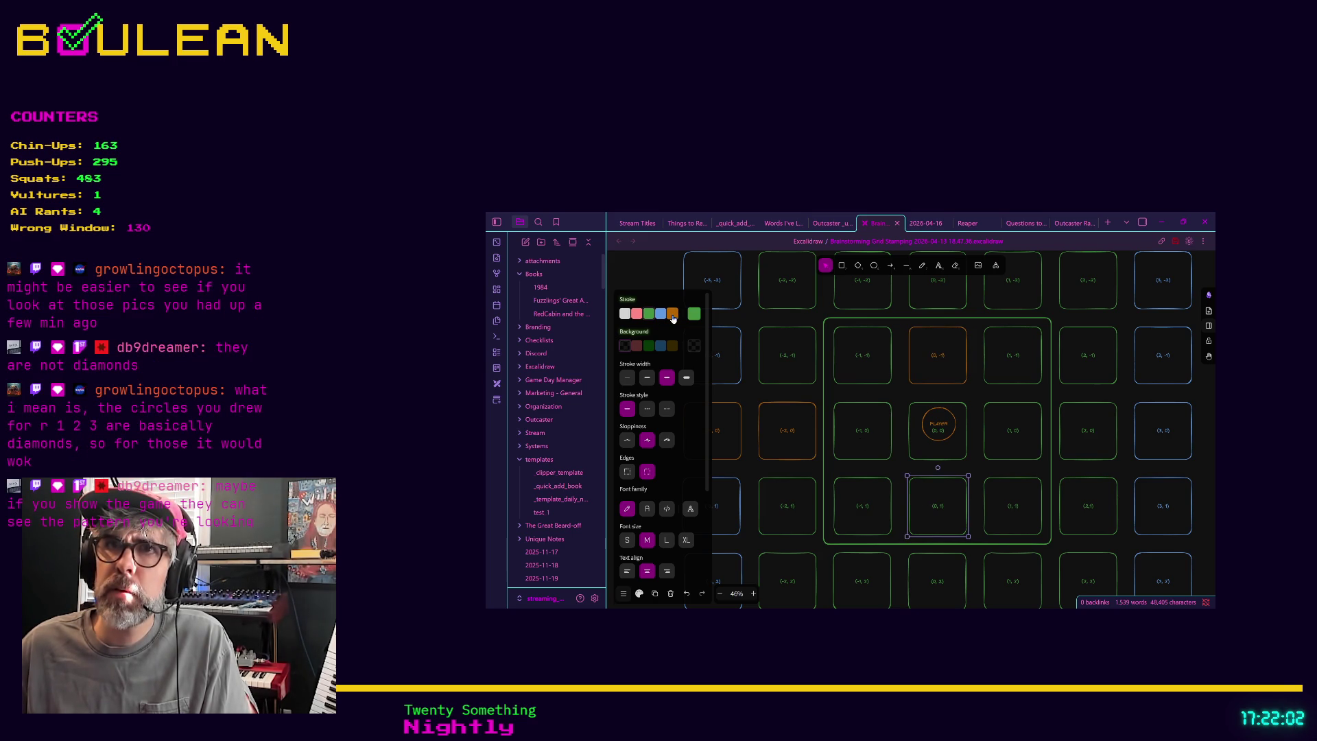
pyautogui.click(672, 314)
pyautogui.scroll(-1, 840, 477)
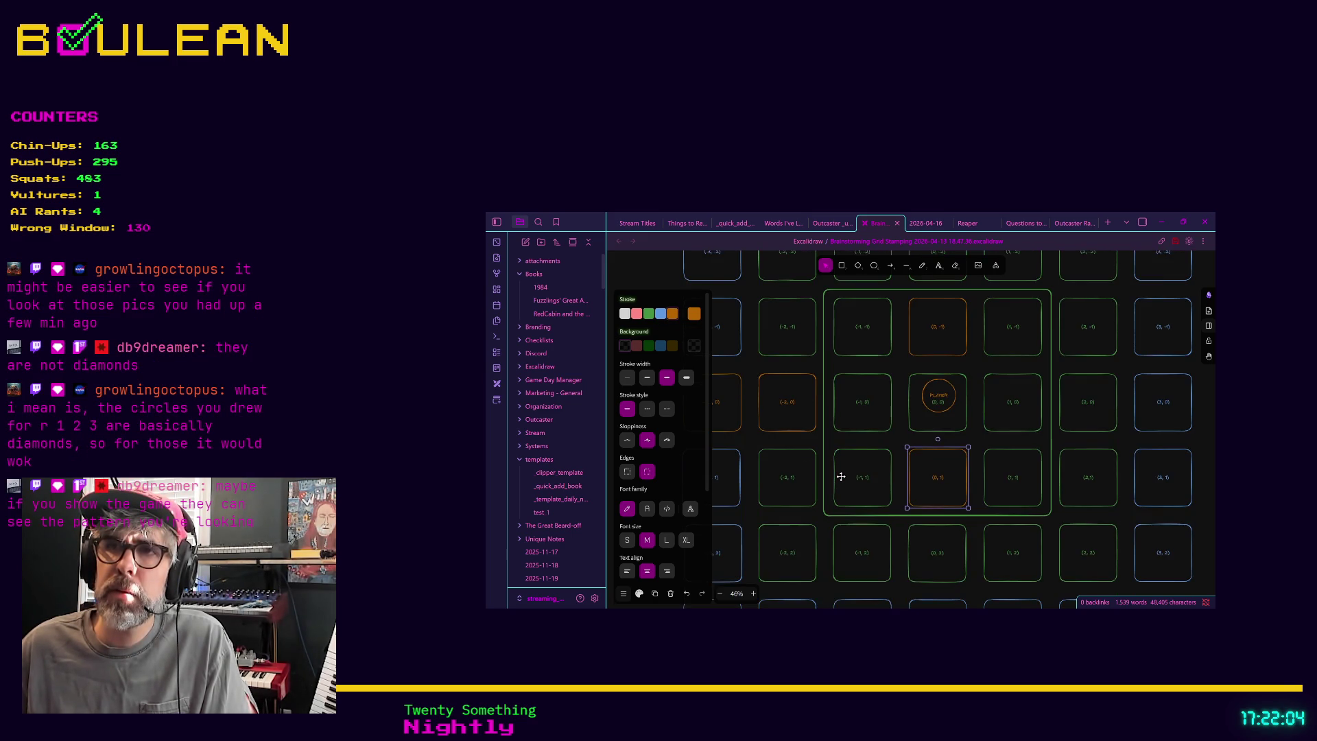
pyautogui.keyDown('ctrl'); pyautogui.scroll(-2, 840, 476); pyautogui.keyUp('ctrl')
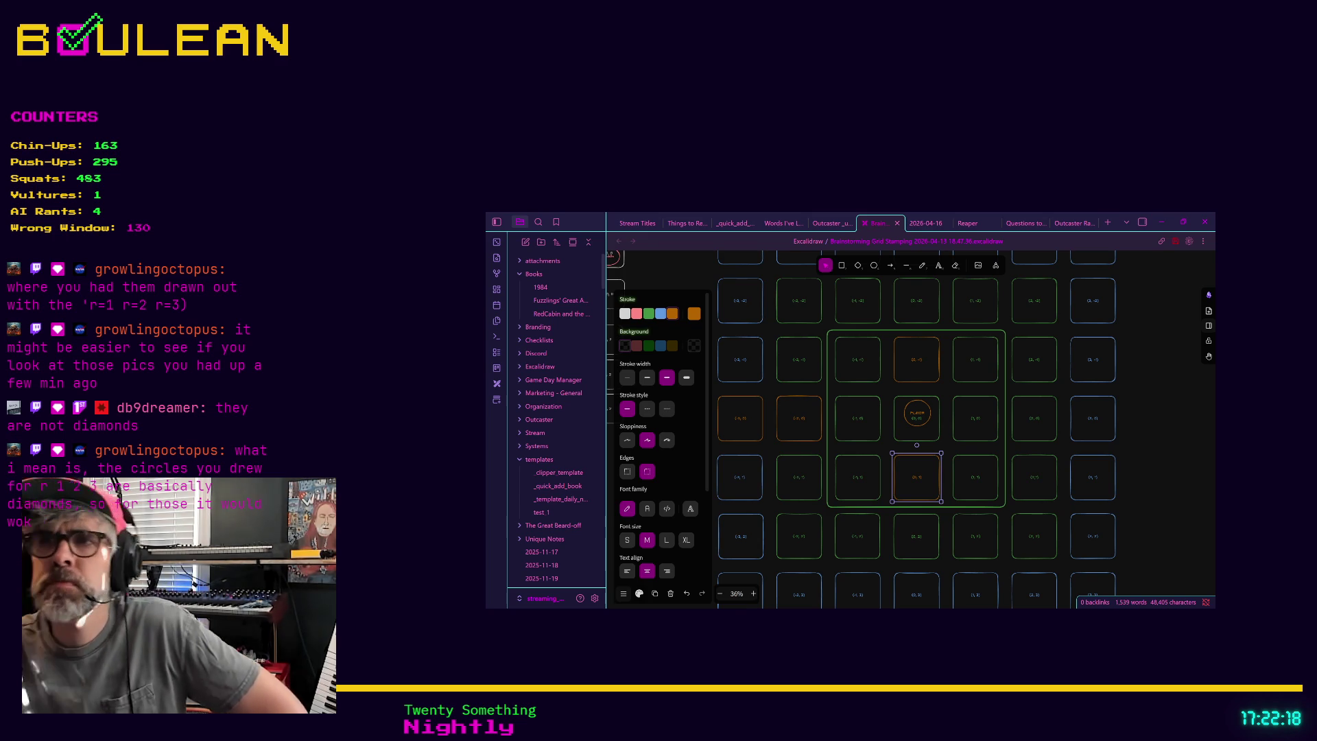
pyautogui.click(857, 417)
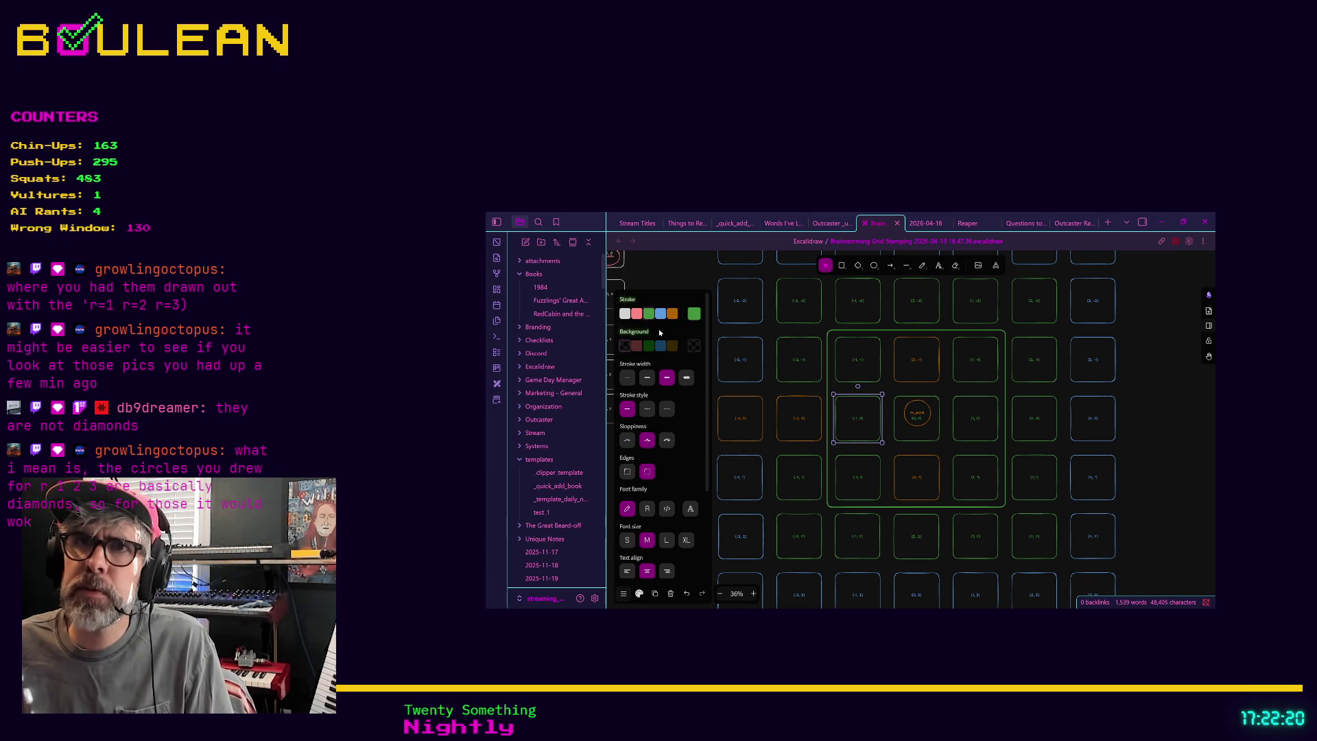
pyautogui.click(673, 314)
# Give the (0, 2) tile below the centre and (0, -2) above it an orange stroke.
pyautogui.click(916, 536)
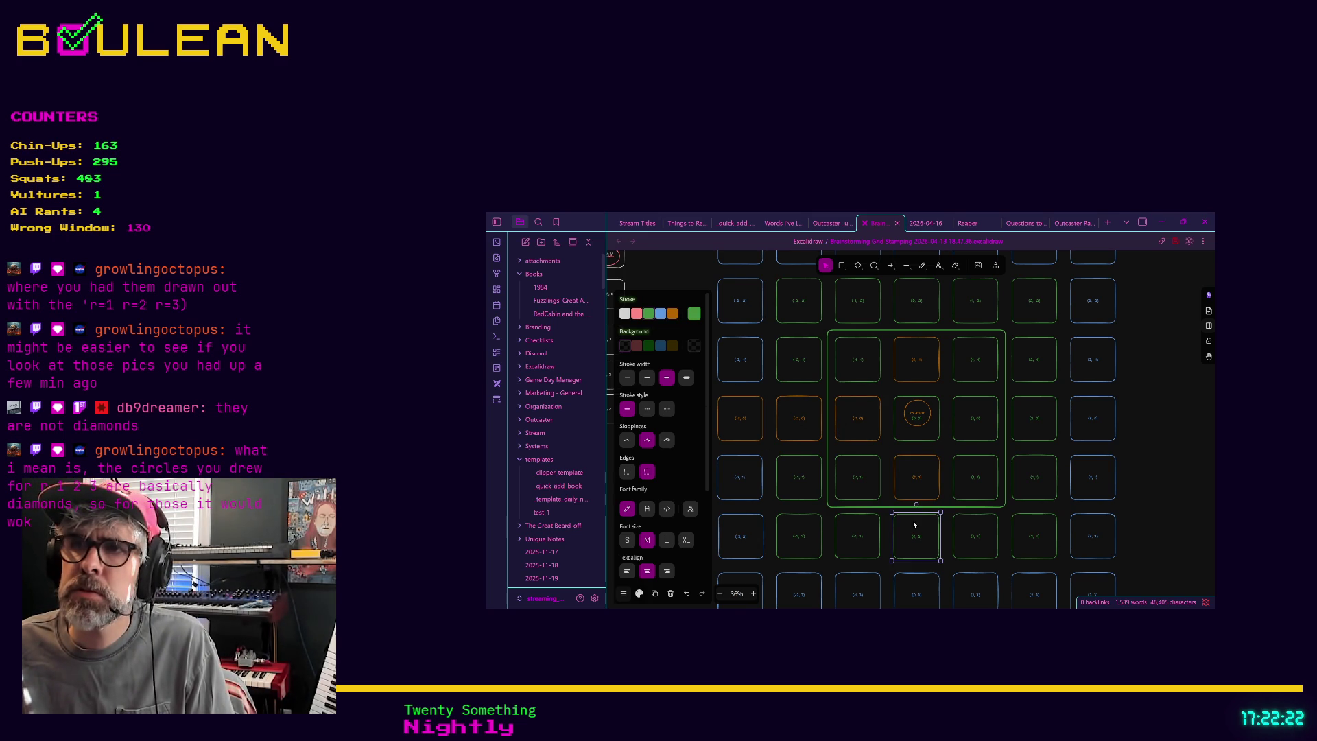
pyautogui.click(673, 314)
pyautogui.click(908, 319)
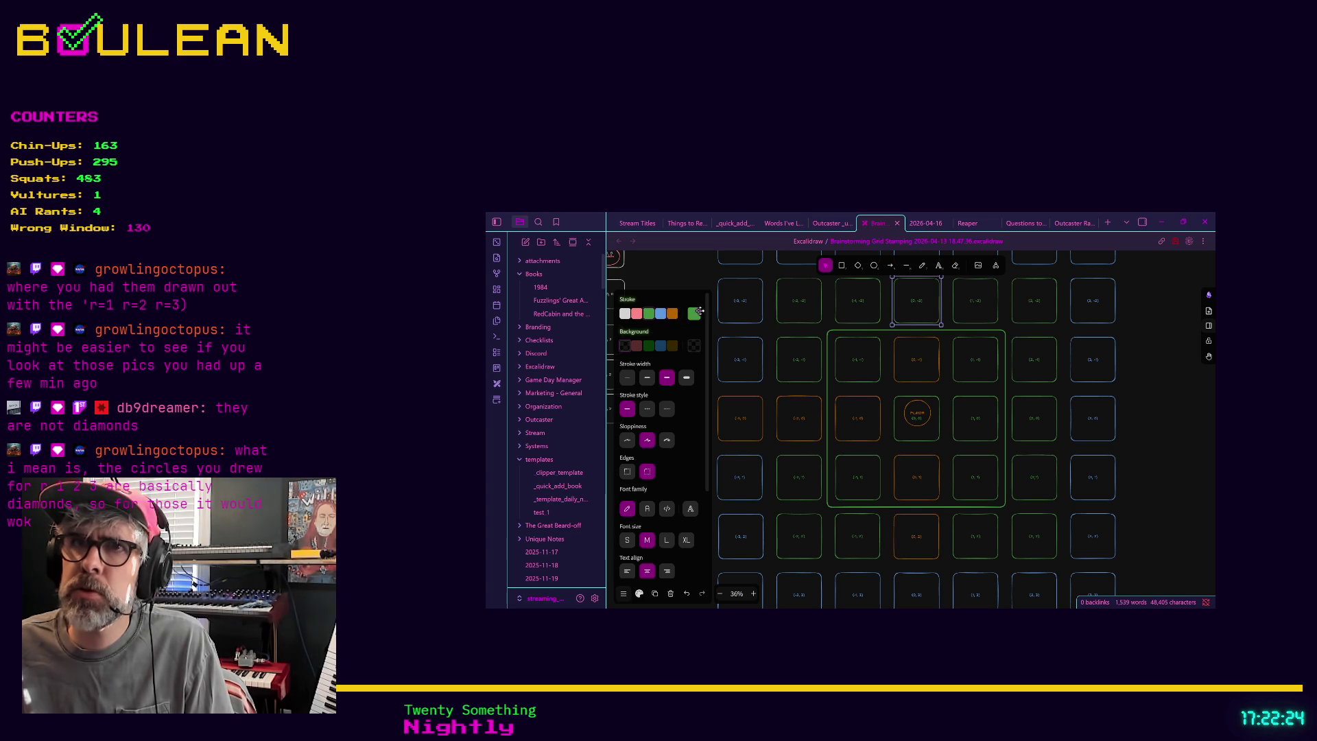
pyautogui.click(673, 313)
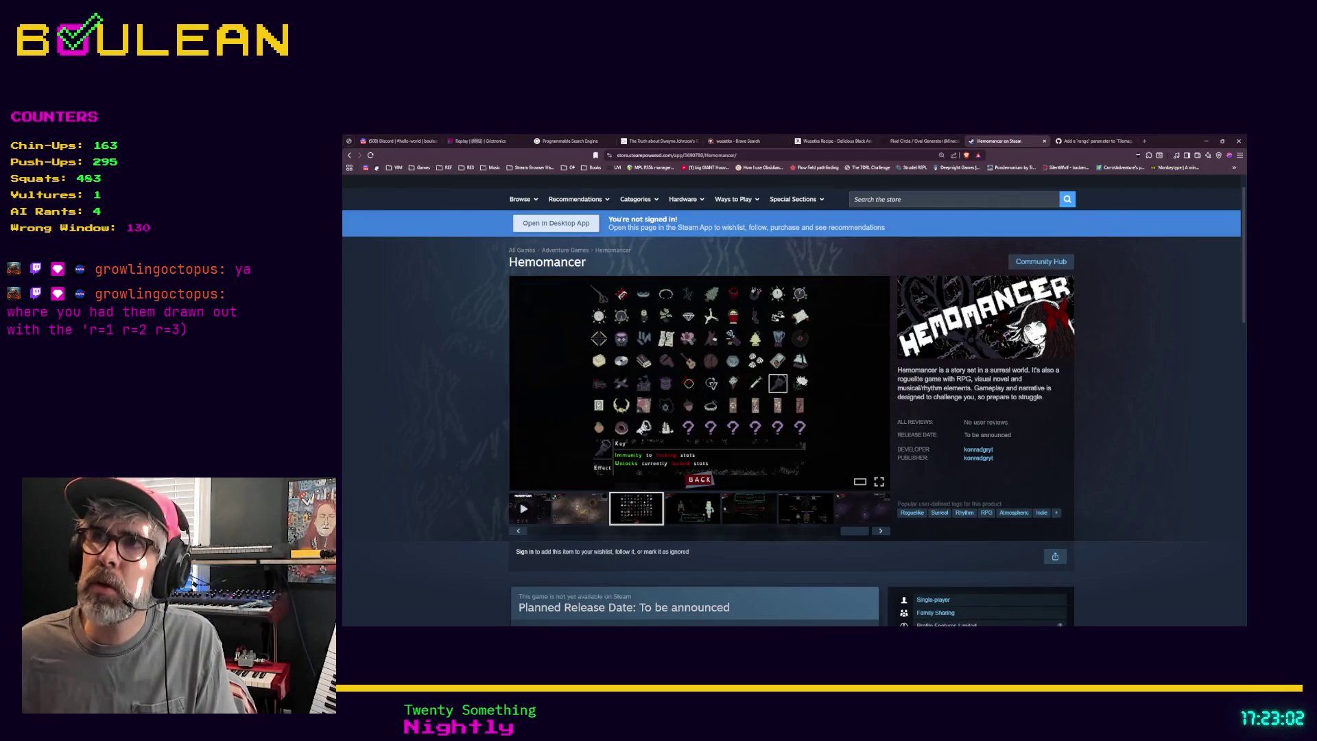
# Return to GitHub issue #4627 and bring its hand-drawn r=1, 2, 3 range diagram into view.
pyautogui.click(927, 142)
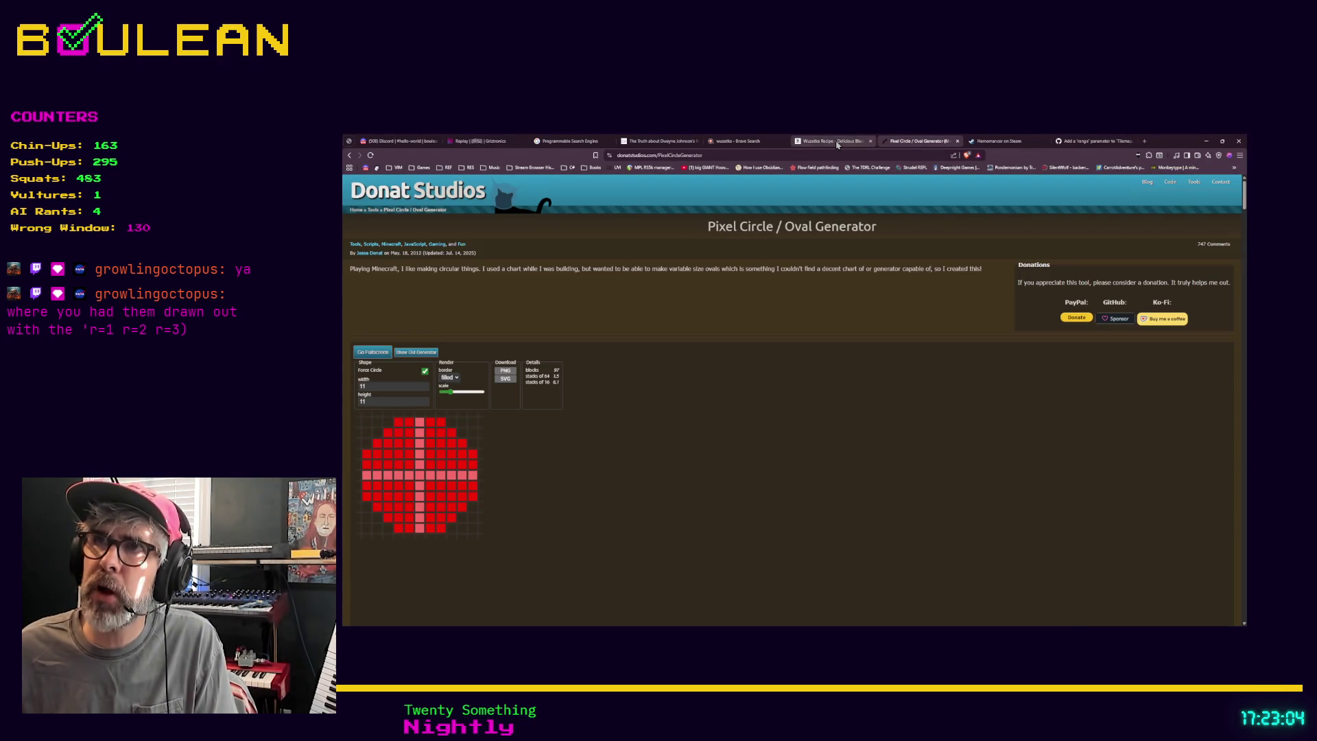
pyautogui.click(833, 143)
pyautogui.click(1094, 141)
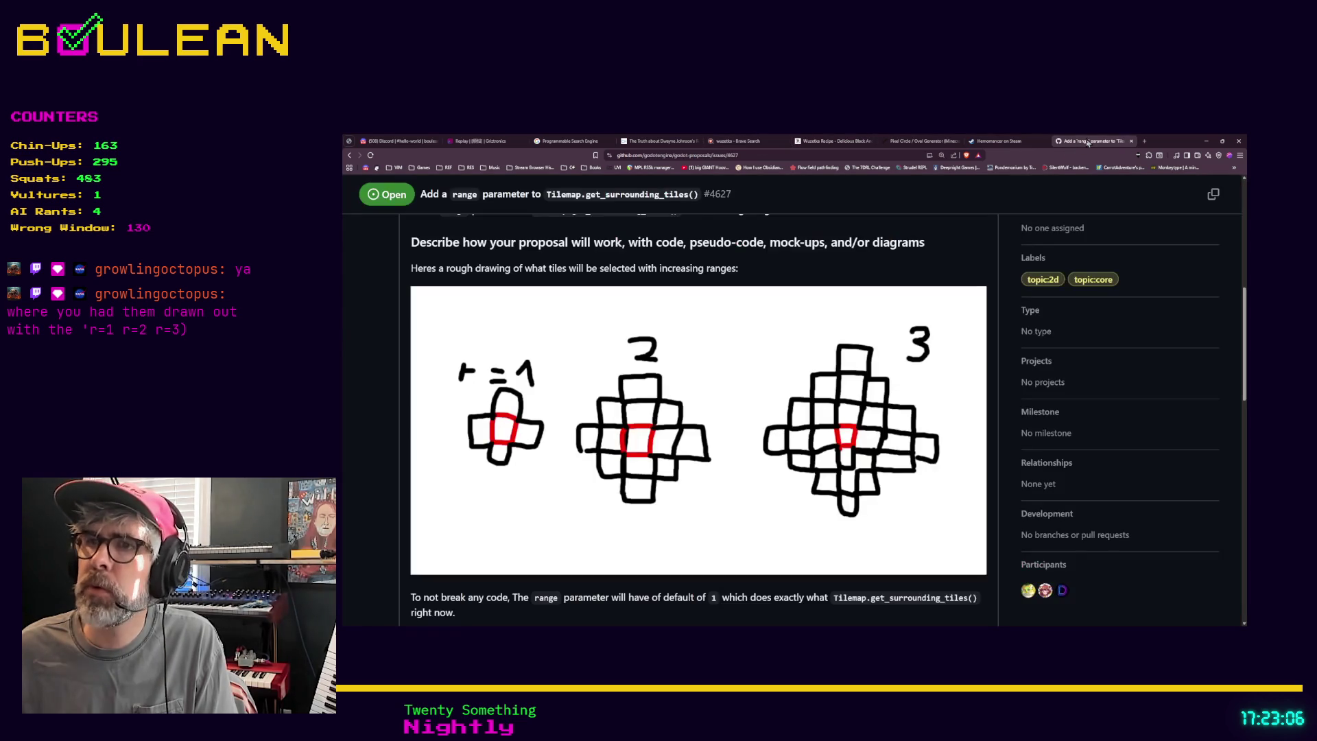
pyautogui.scroll(2, 799, 417)
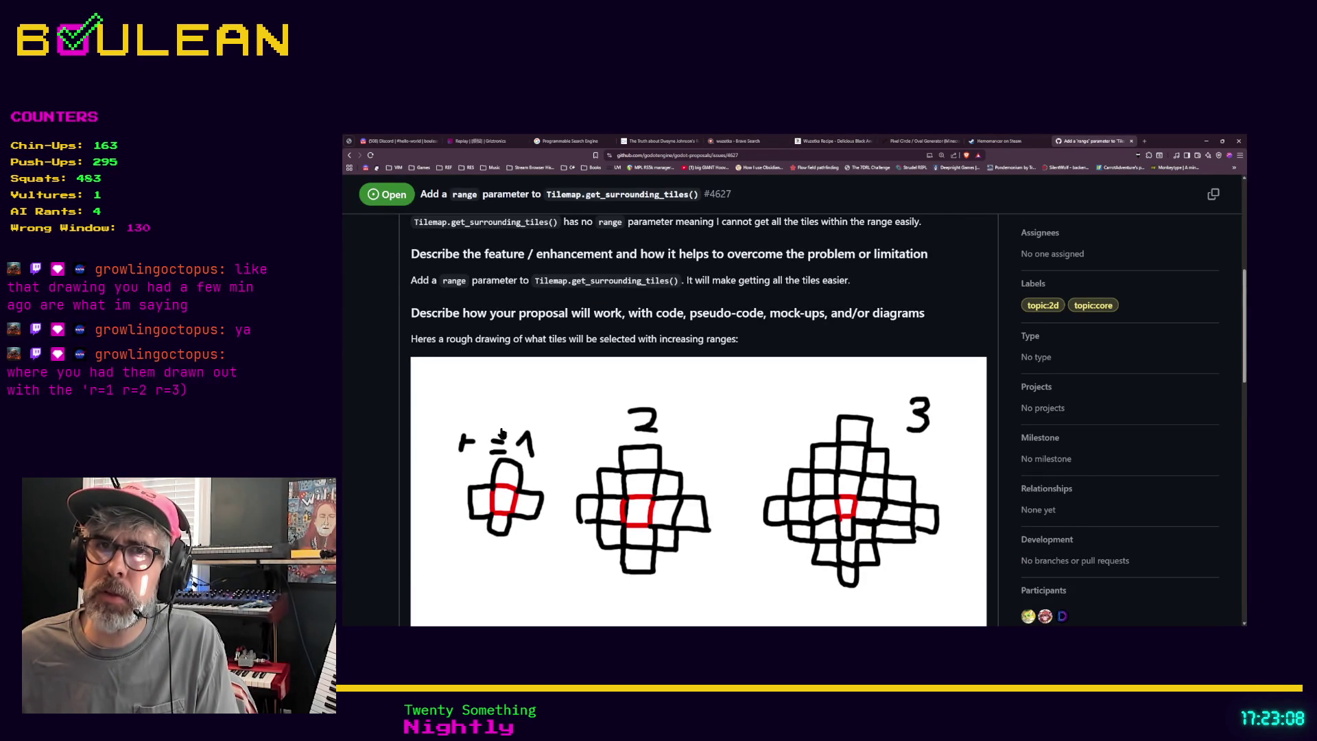
pyautogui.scroll(2, 744, 436)
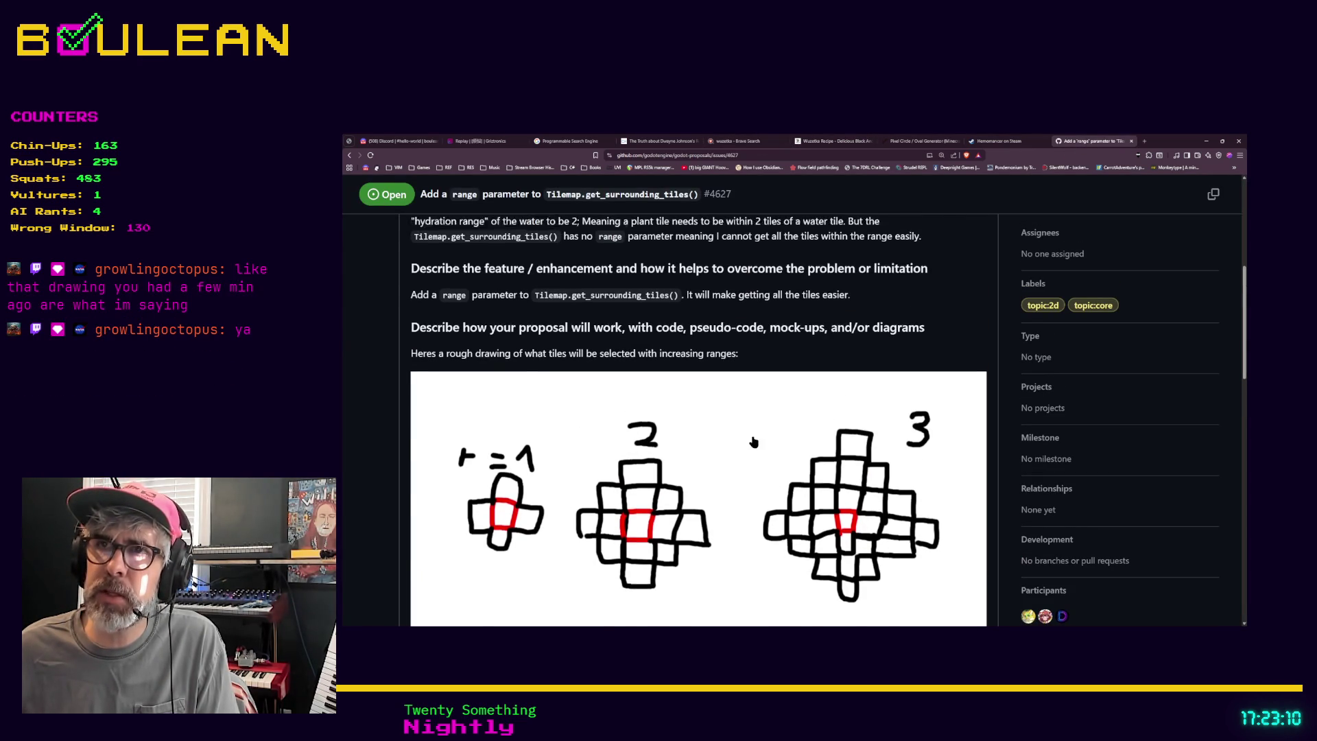
pyautogui.scroll(-3, 748, 436)
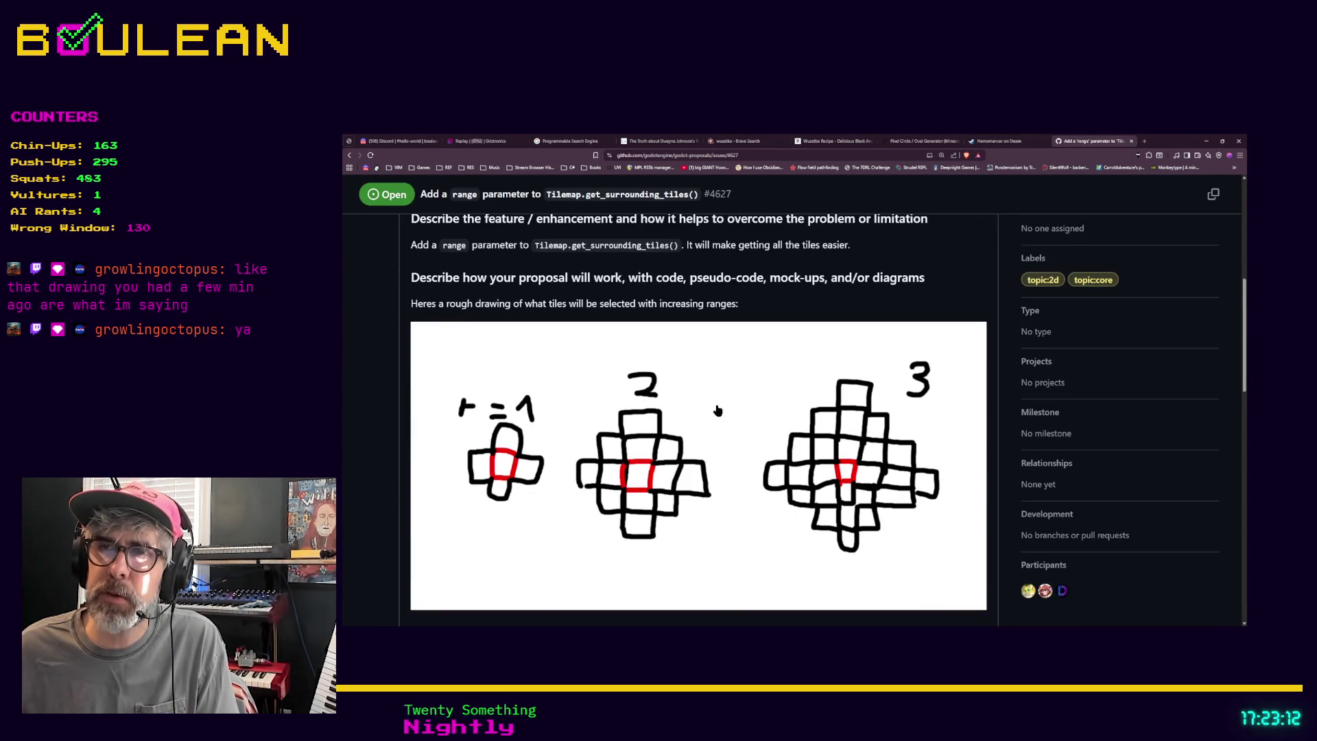
pyautogui.scroll(-2, 759, 437)
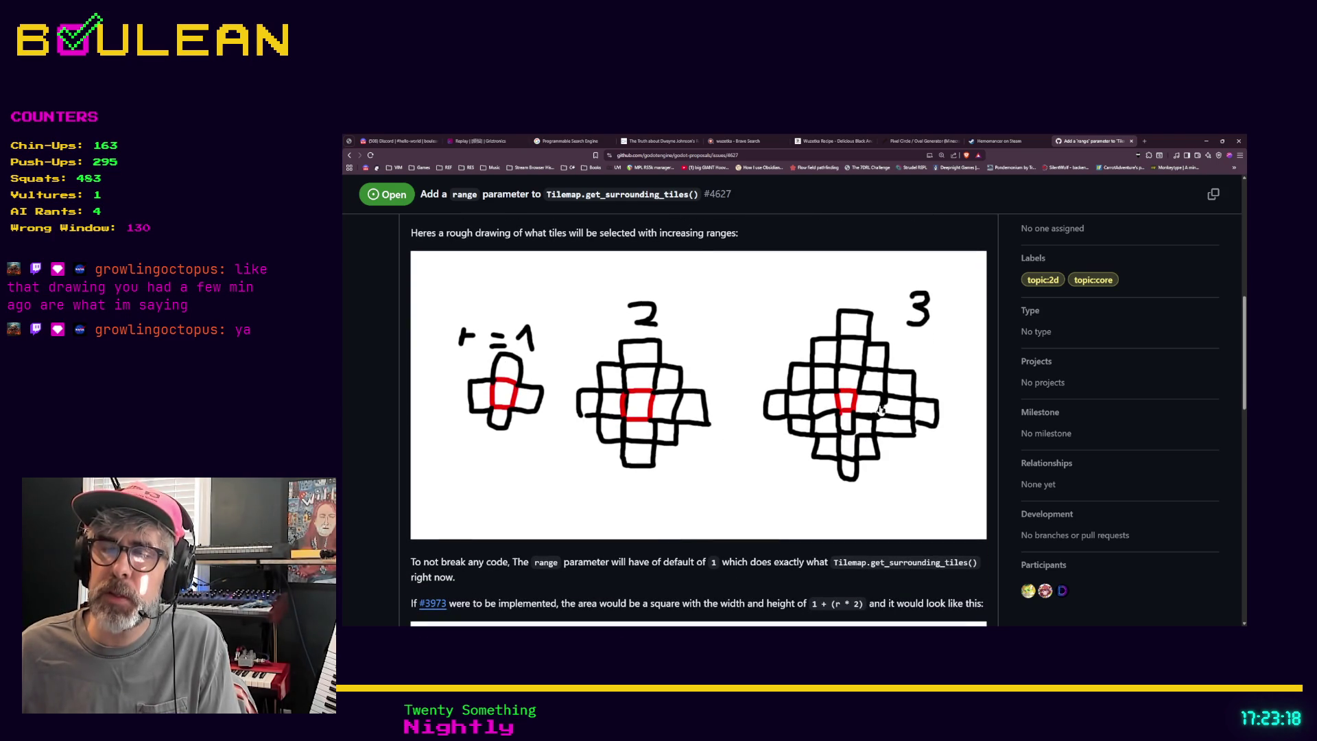
pyautogui.scroll(4, 758, 370)
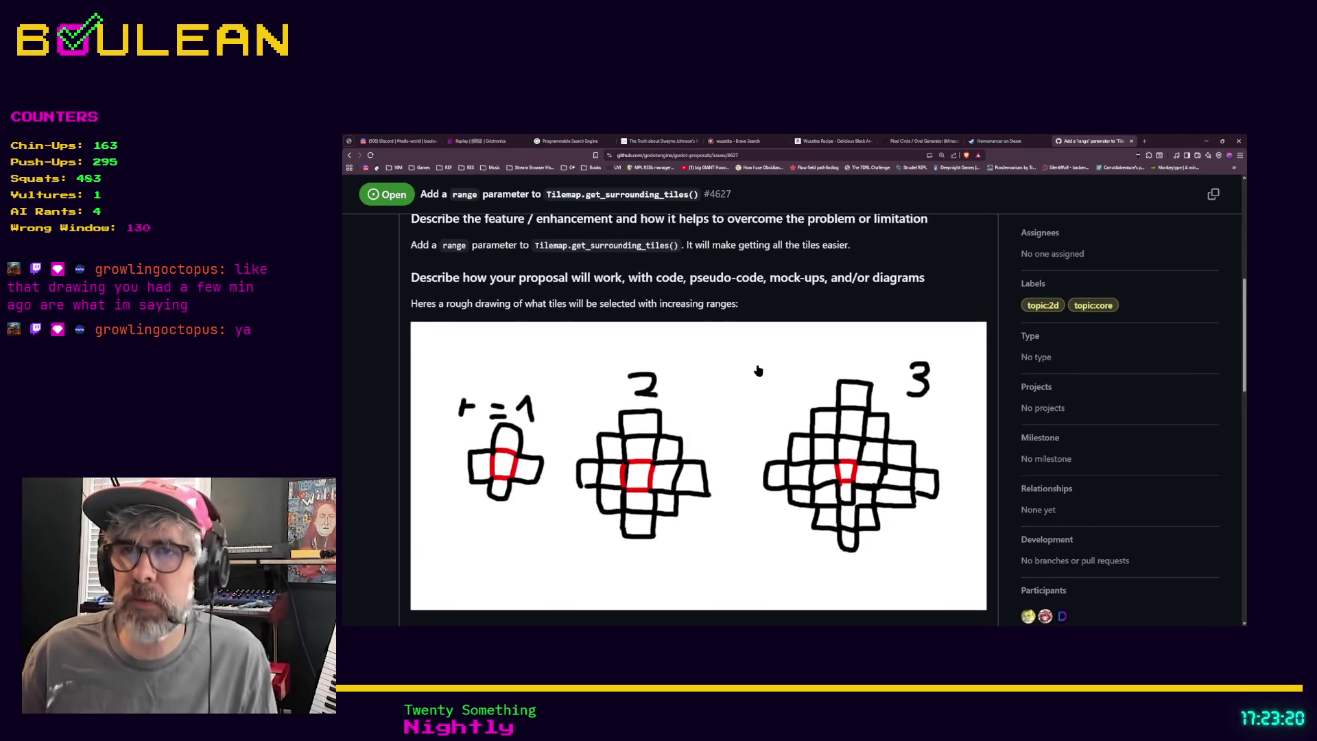
pyautogui.scroll(-3, 758, 370)
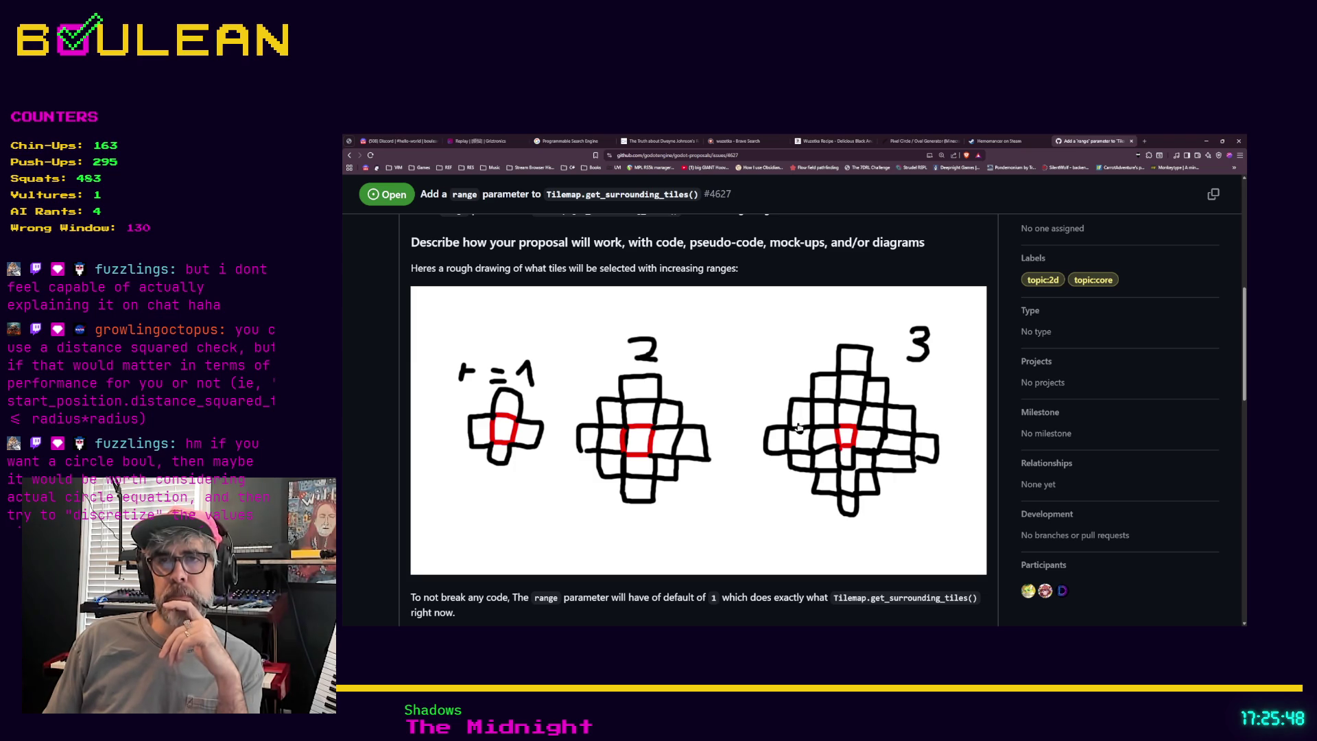
# Scroll issue #4627 past the '#3973' line to the square-area drawing for ranges 1–3.
pyautogui.scroll(-1, 767, 437)
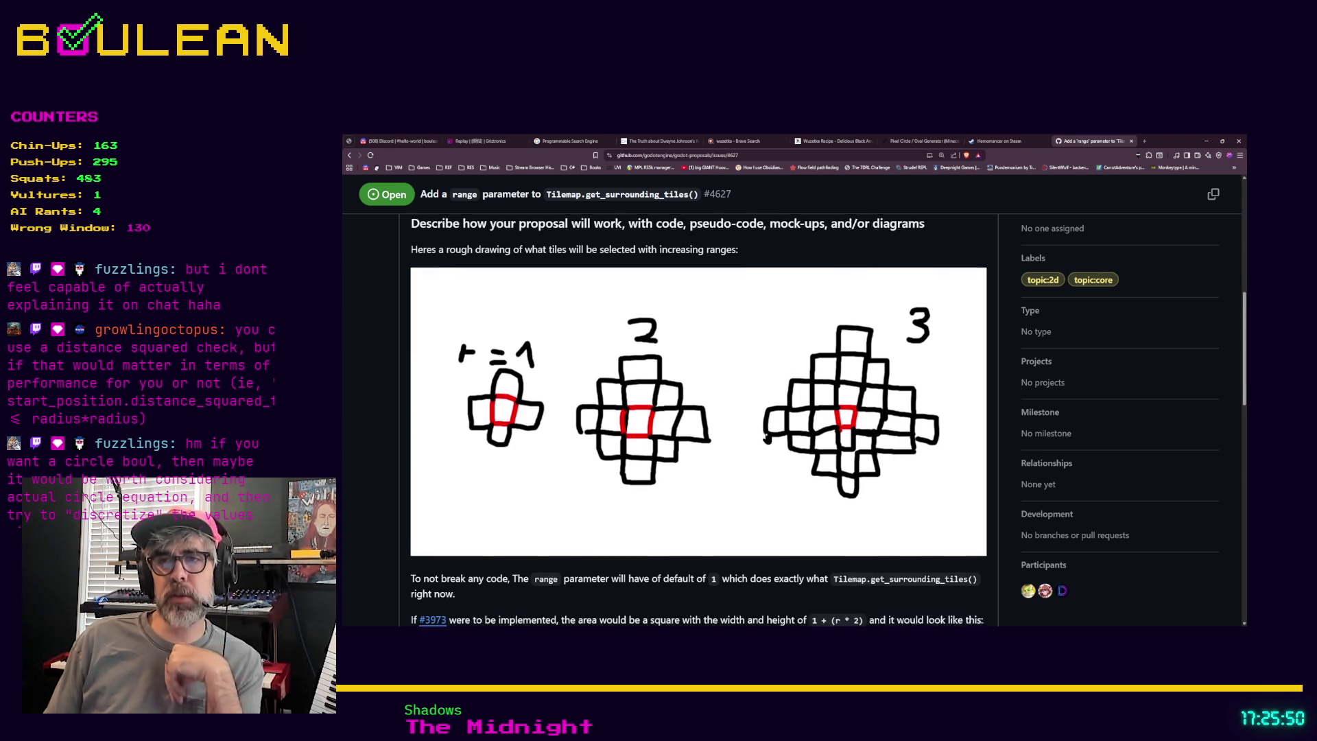
pyautogui.scroll(-4, 767, 438)
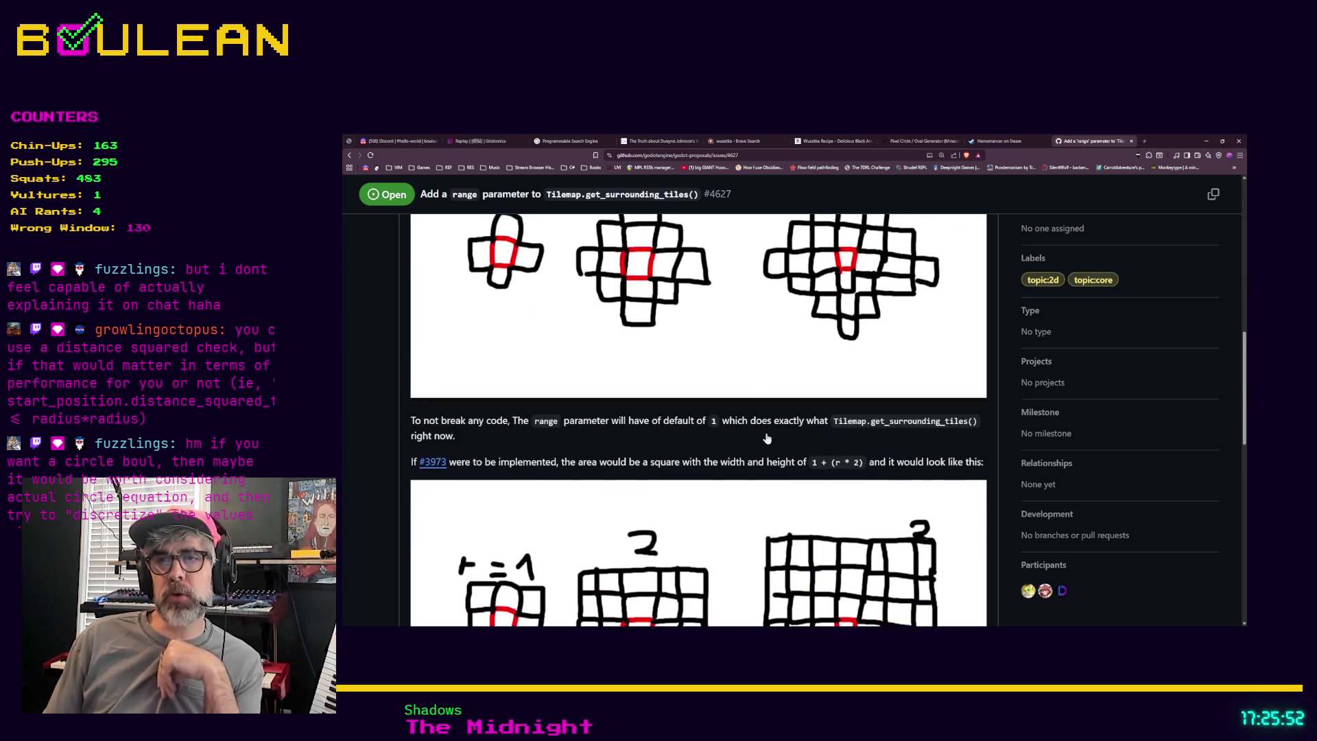
pyautogui.scroll(-1, 767, 437)
pyautogui.scroll(-1, 767, 437)
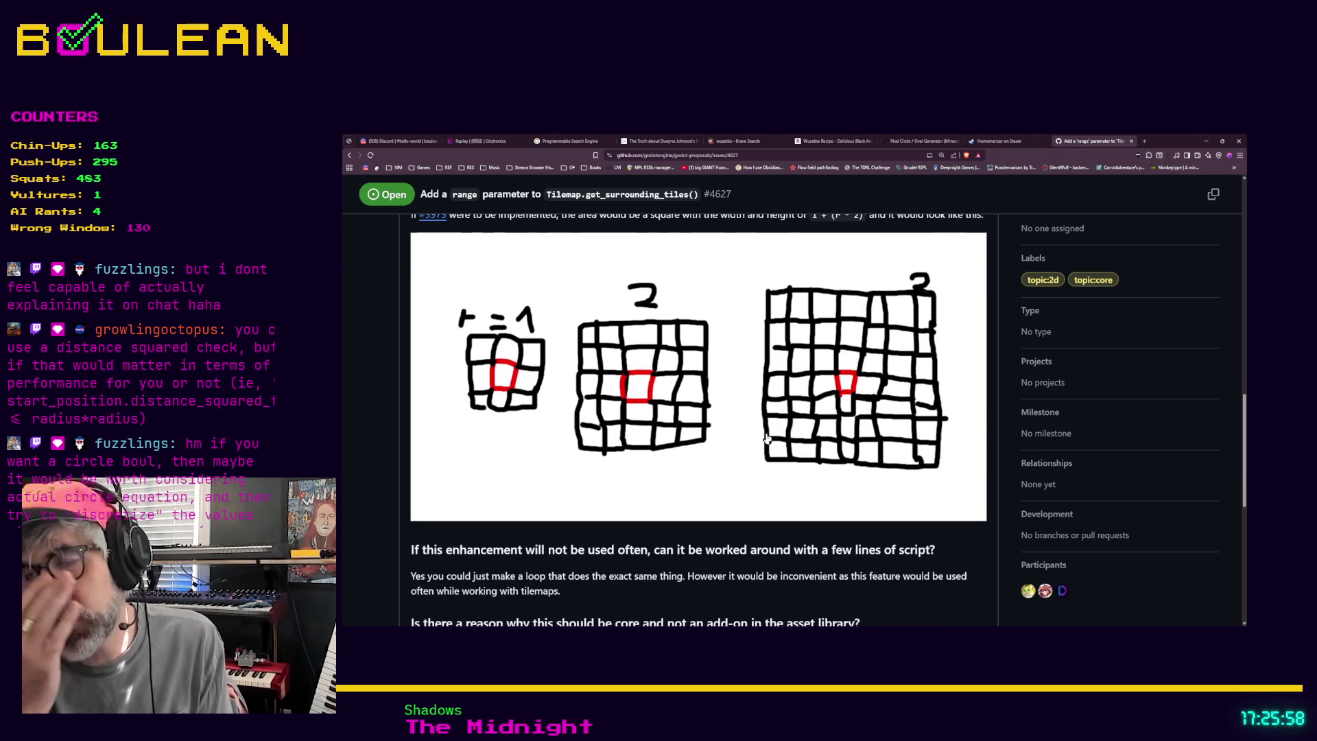
# Back in the Pixel Circle Generator, set the circle width to 7.
pyautogui.click(919, 140)
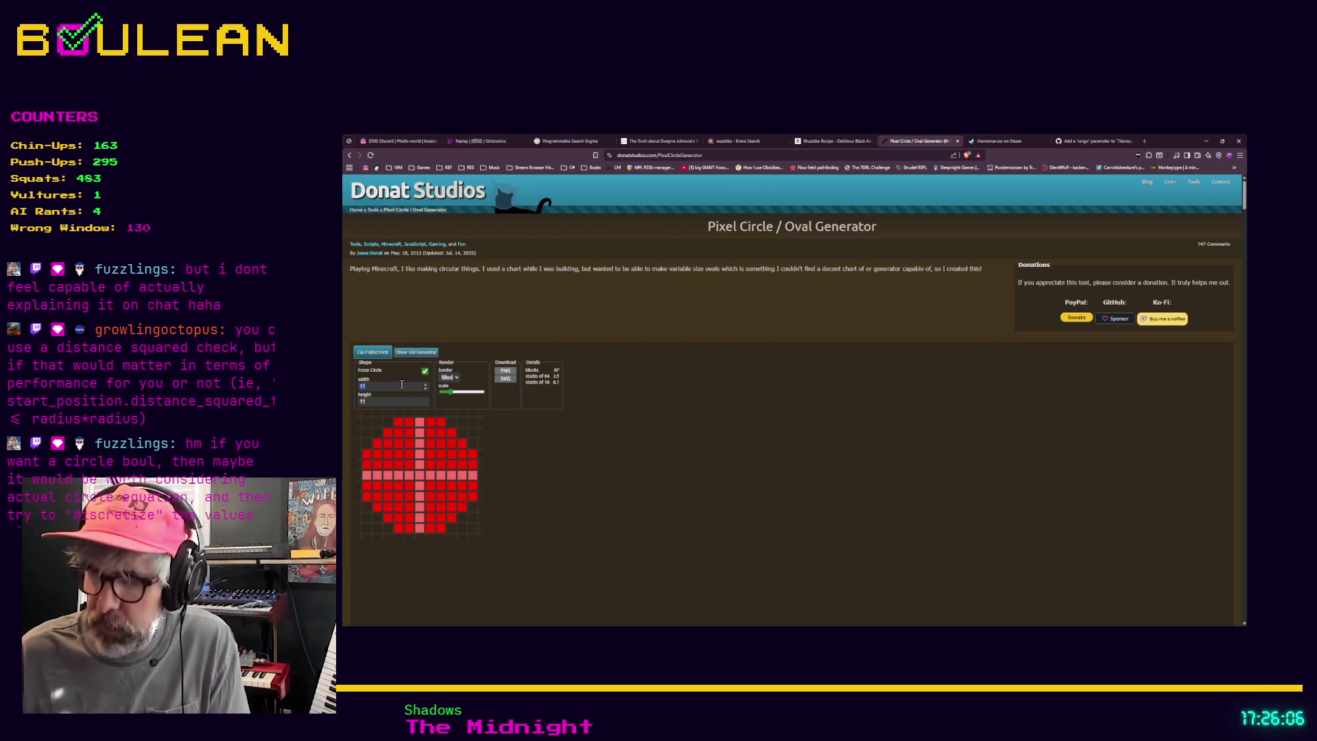
pyautogui.write('7')
pyautogui.press('Tab')
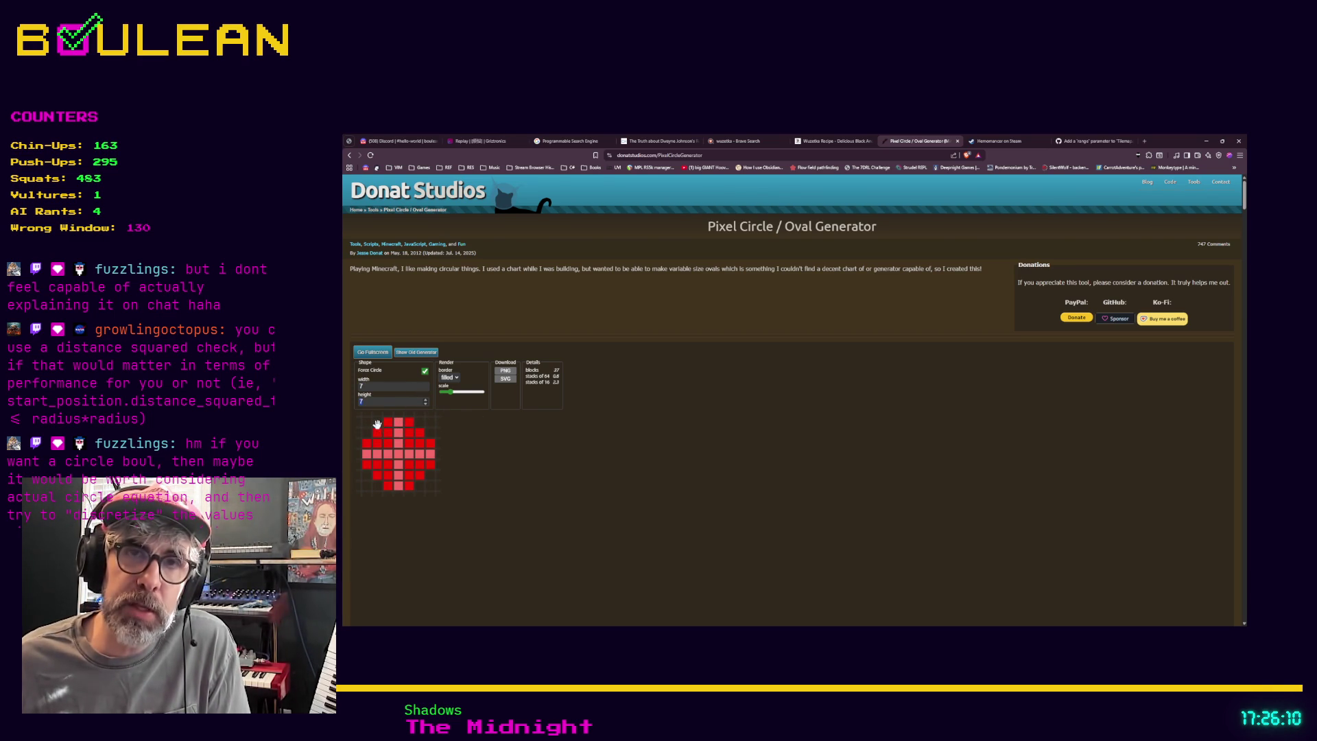
# Step the circle size down to 5 by 5, then up to 10 by 10.
pyautogui.click(426, 404)
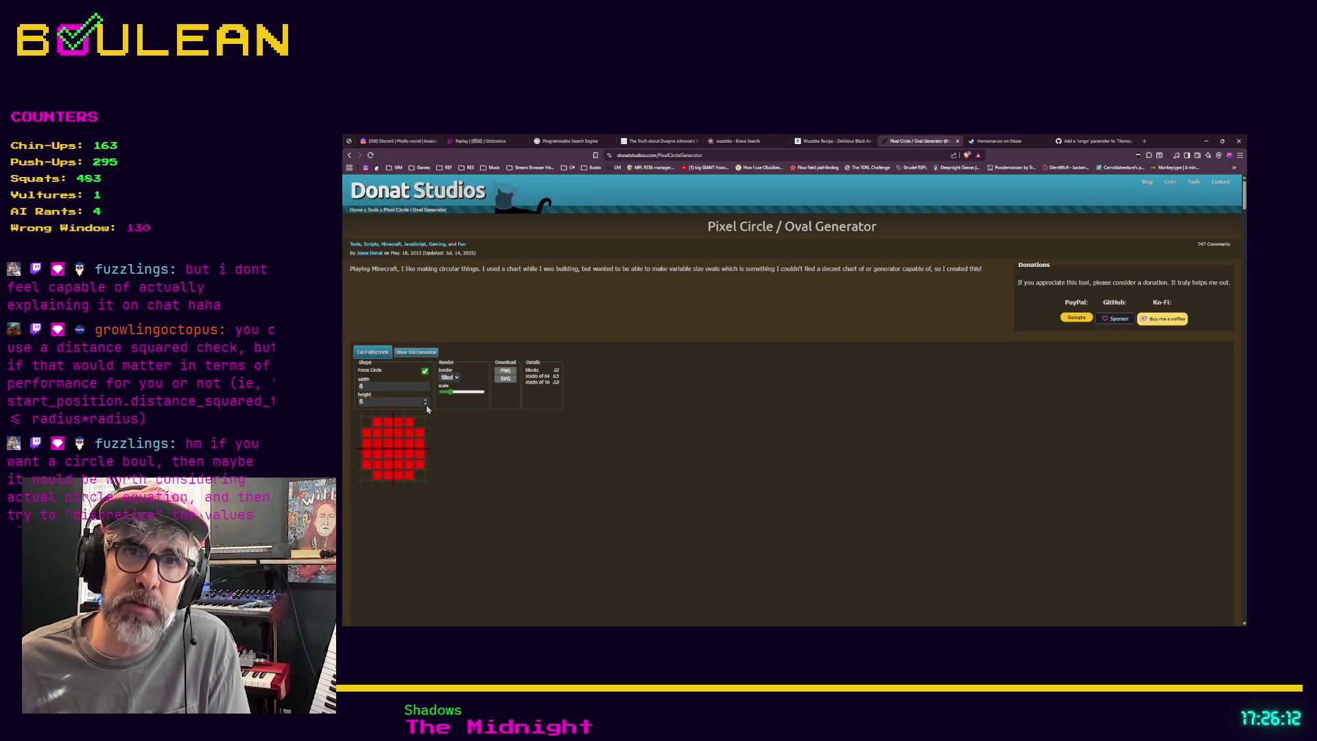
pyautogui.click(425, 405)
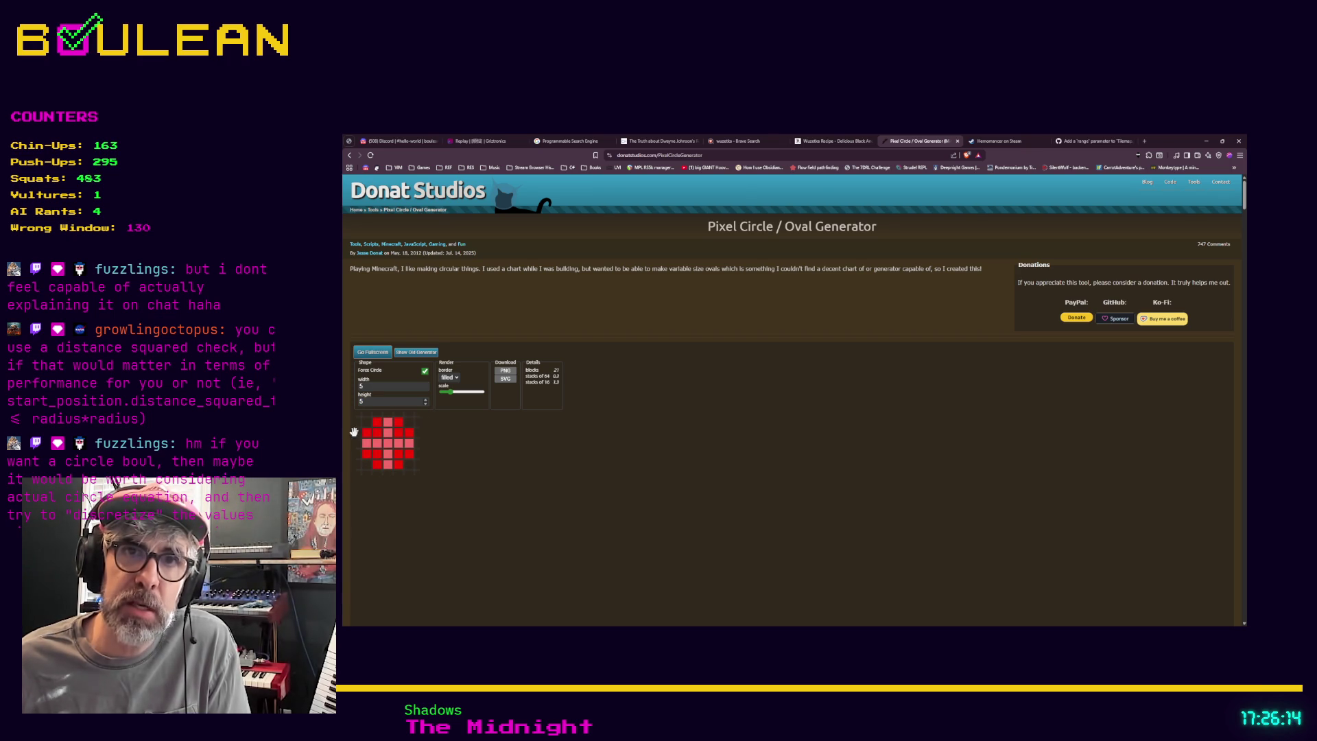
pyautogui.click(425, 401)
pyautogui.click(426, 401)
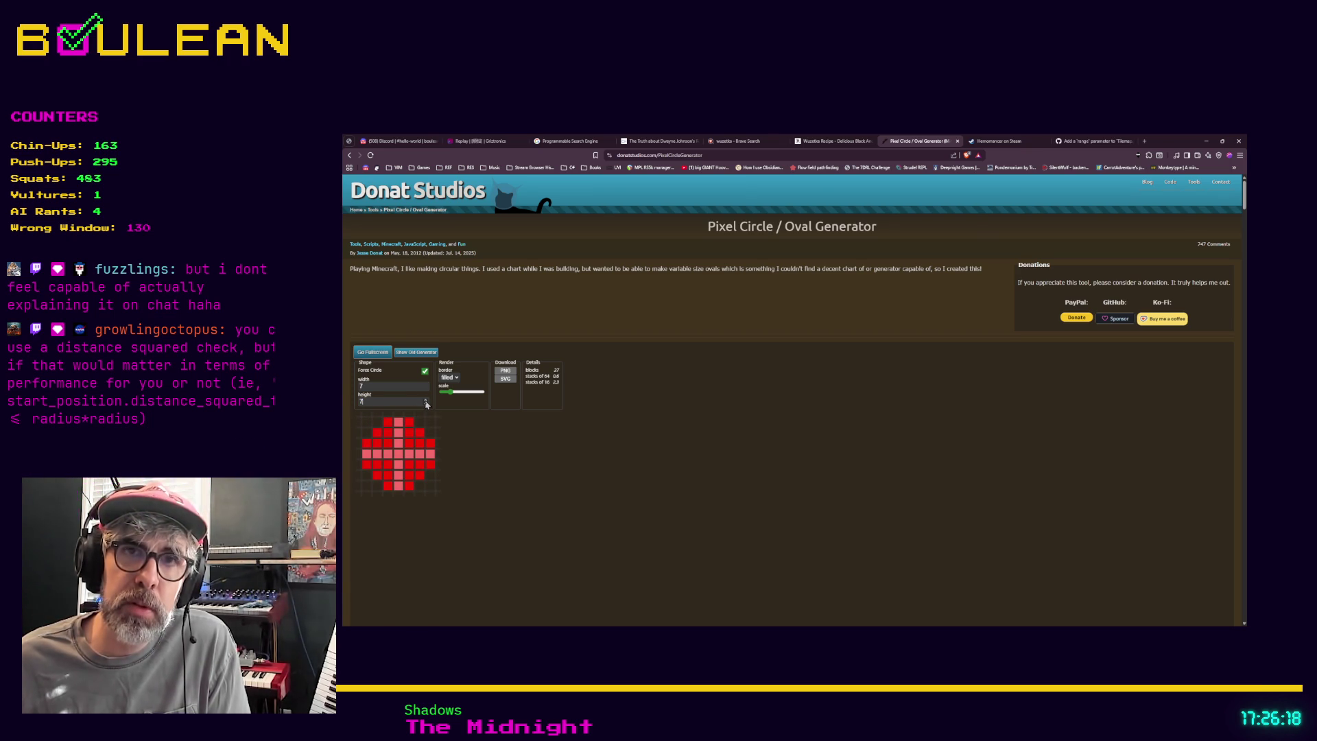
pyautogui.click(425, 401)
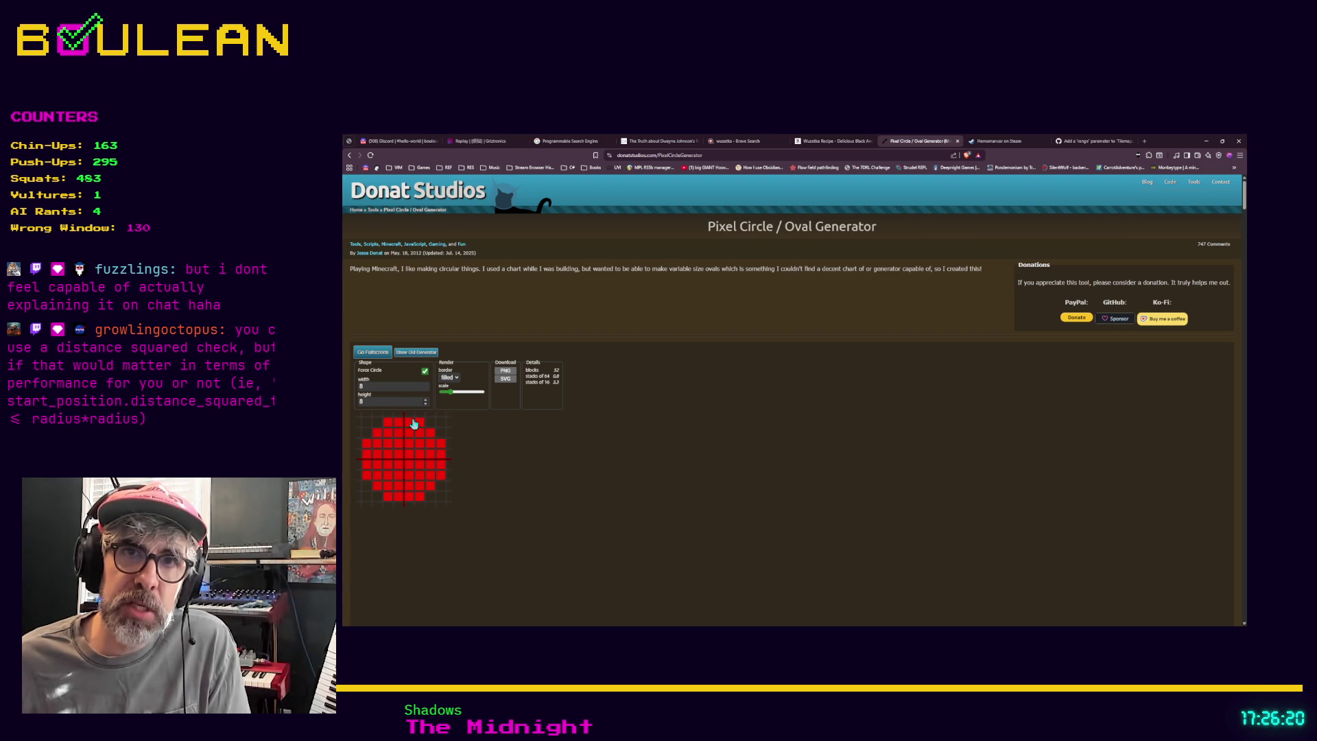
pyautogui.click(426, 401)
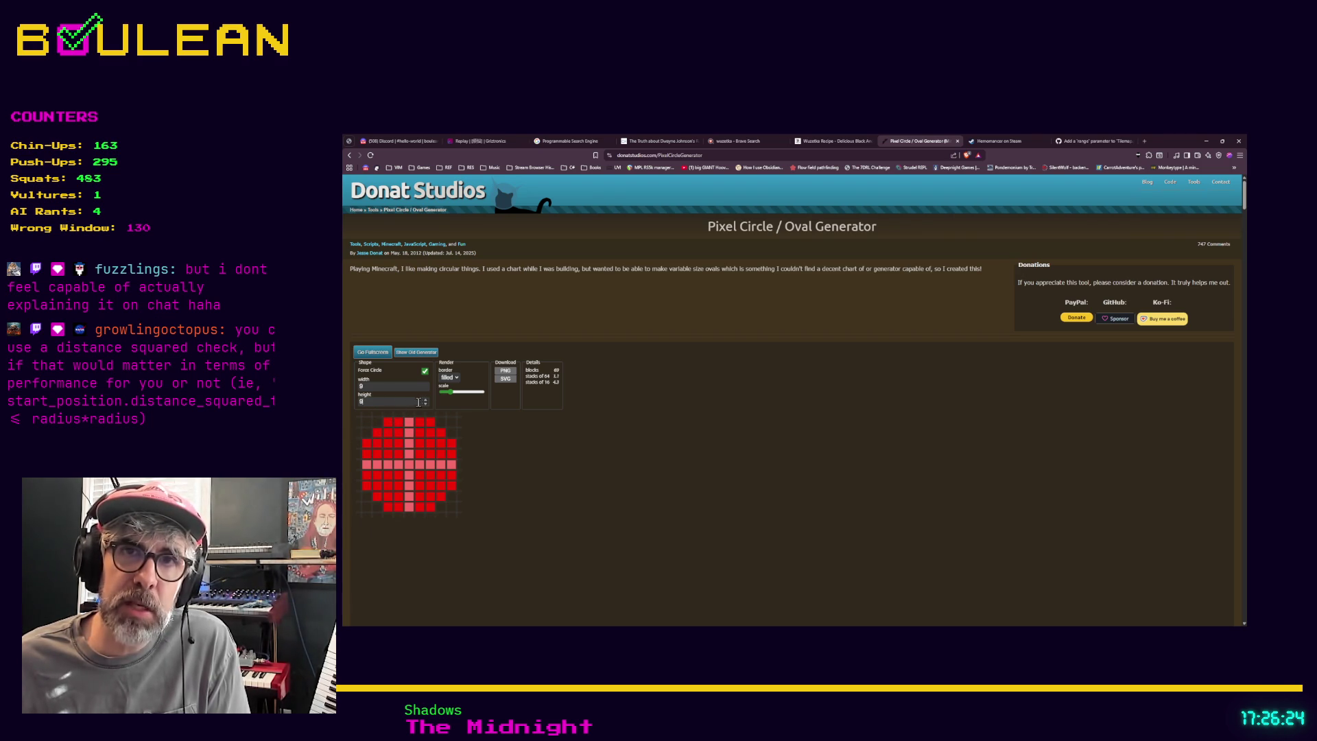
pyautogui.click(426, 402)
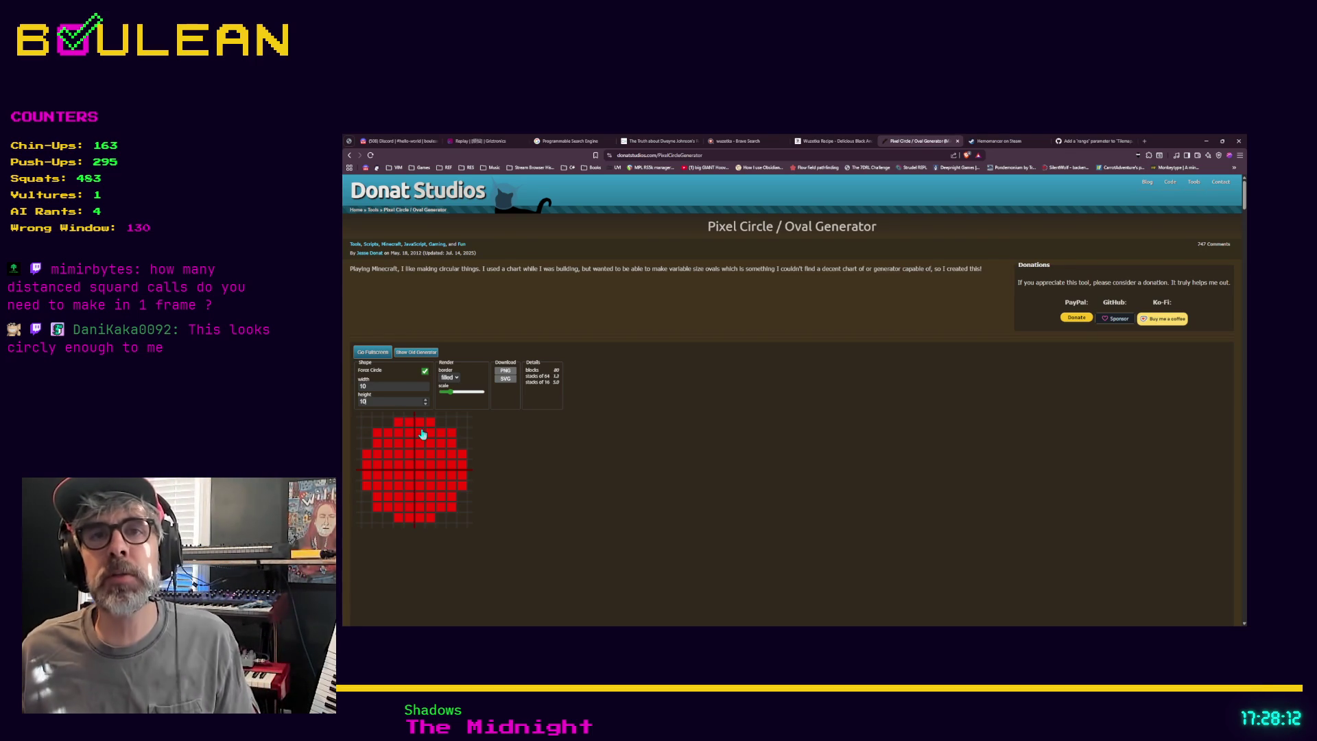
# Shrink the pixel circle from 10 by 10 down to 8 by 8.
pyautogui.click(426, 389)
pyautogui.click(426, 389)
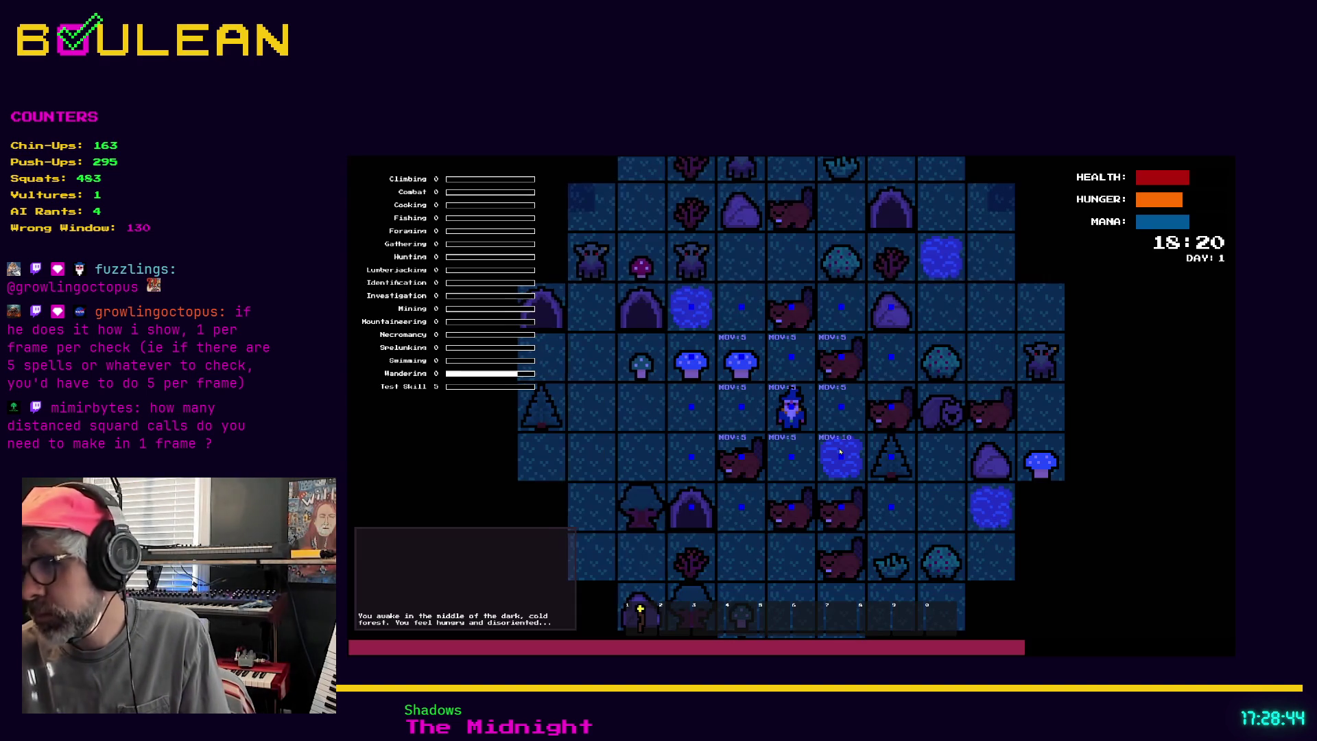
# Use inventory slot 1 so the player eats the Staff in the running game.
pyautogui.press('1')
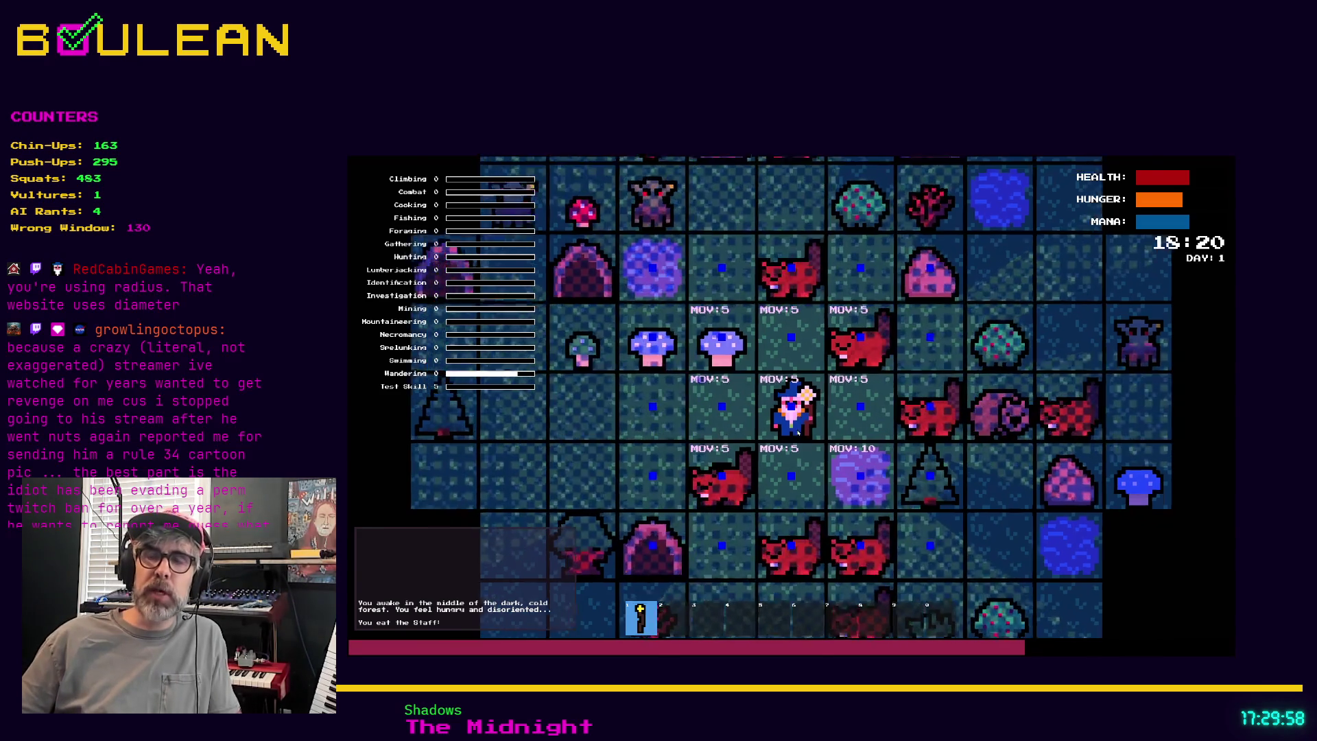
# Zoom out to see the forest grid around the wizard, then stop the running game.
pyautogui.scroll(2, 798, 437)
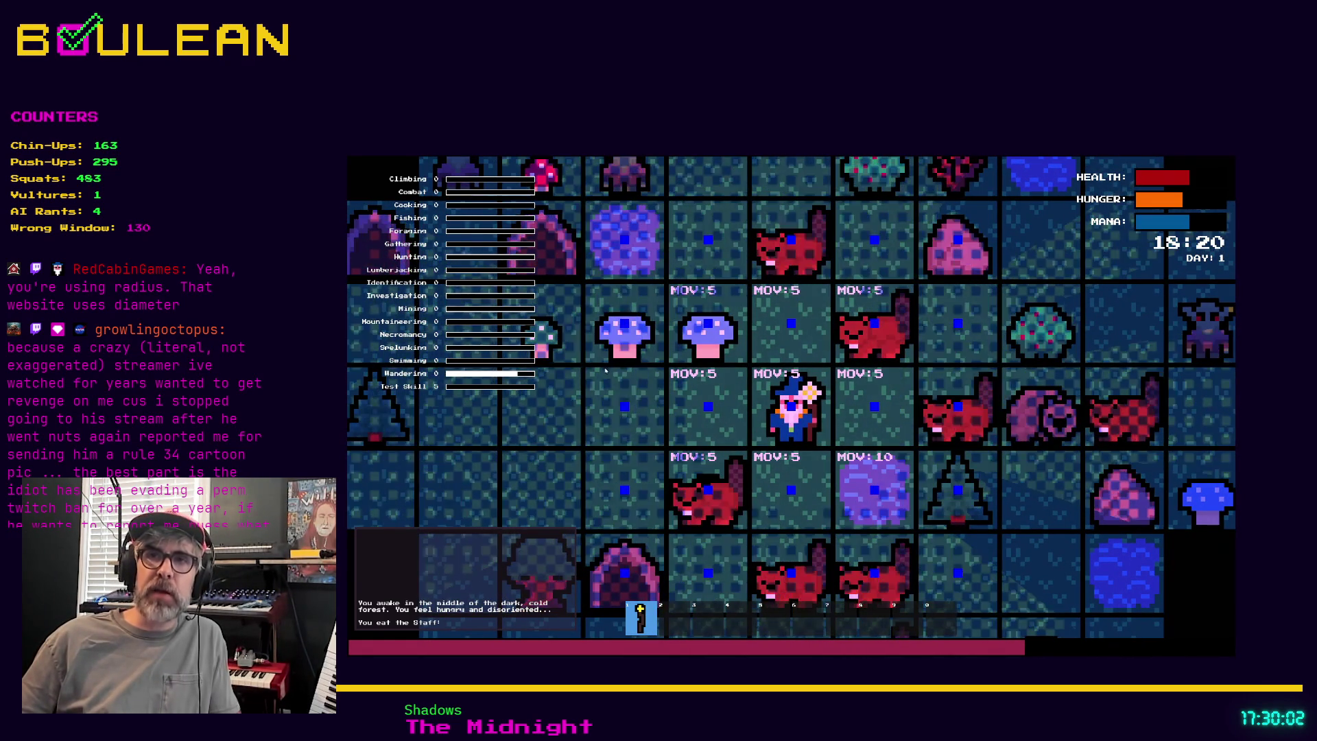
pyautogui.scroll(-3, 782, 403)
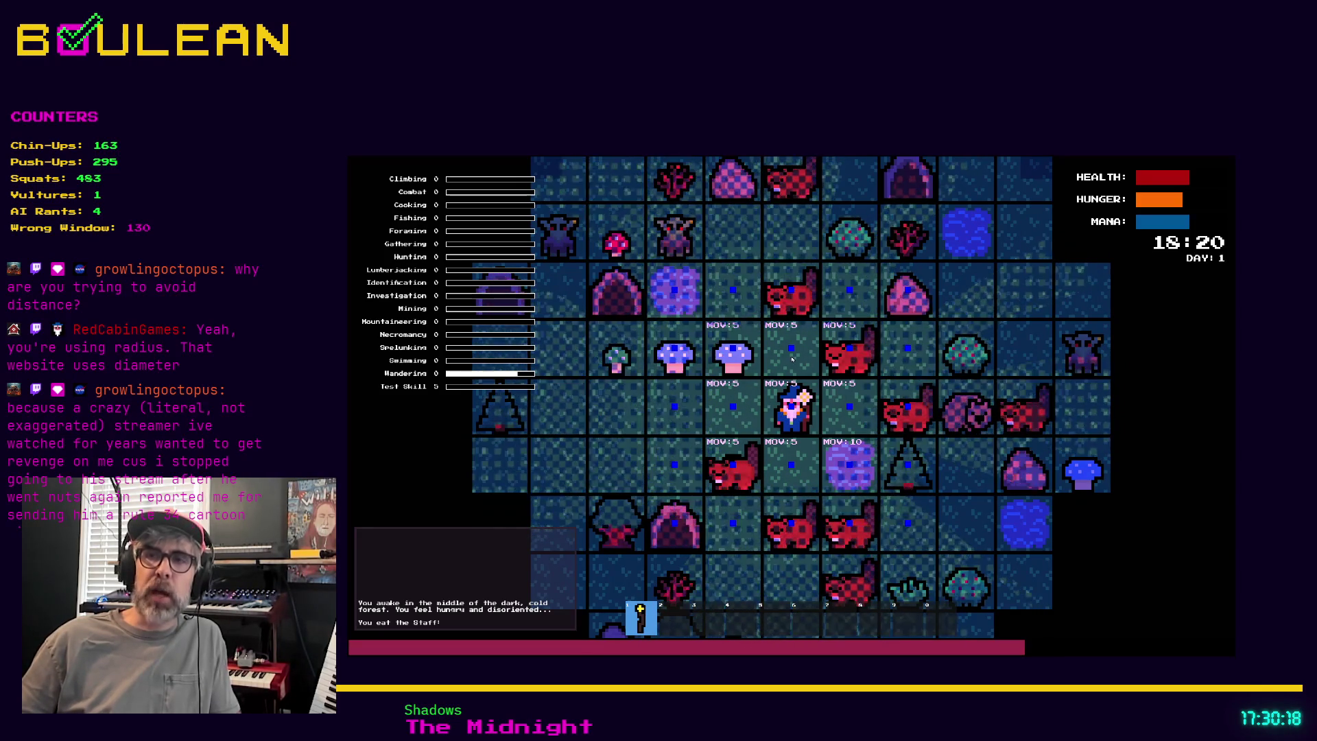
pyautogui.scroll(2, 681, 450)
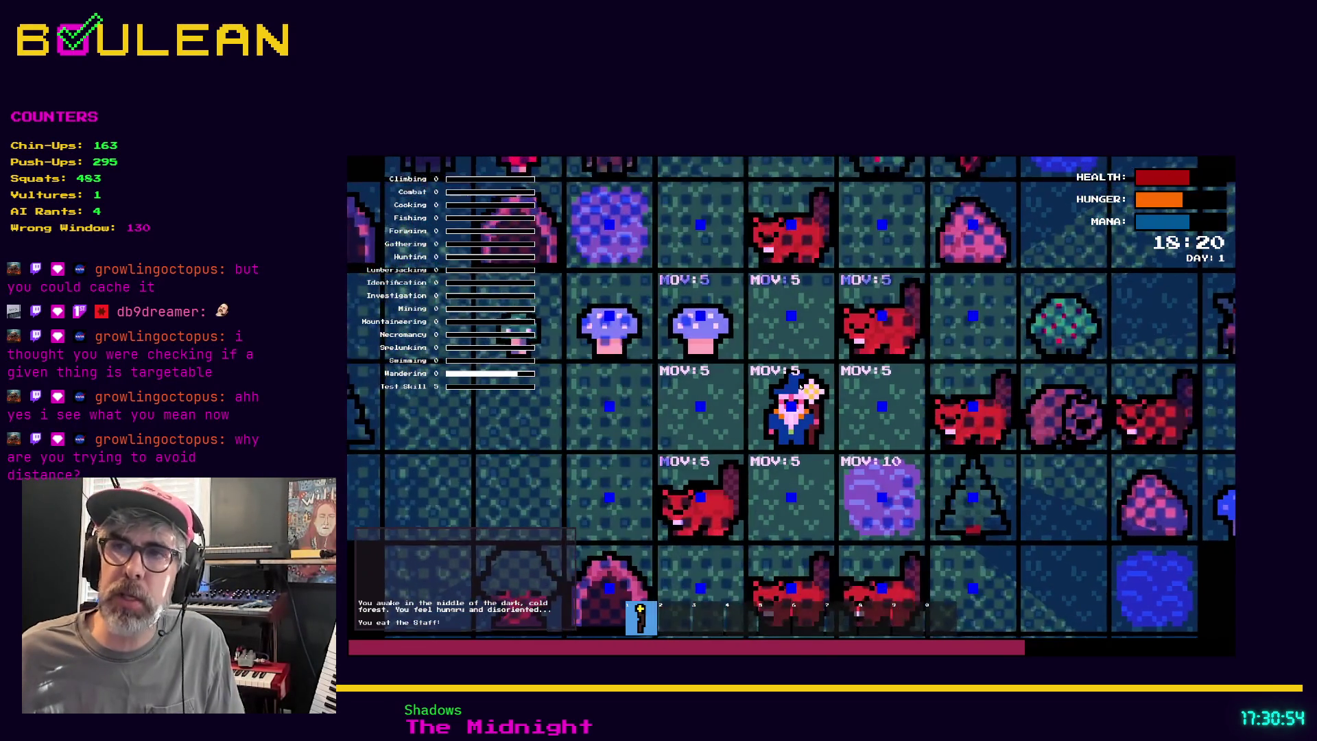
pyautogui.scroll(-1, 840, 362)
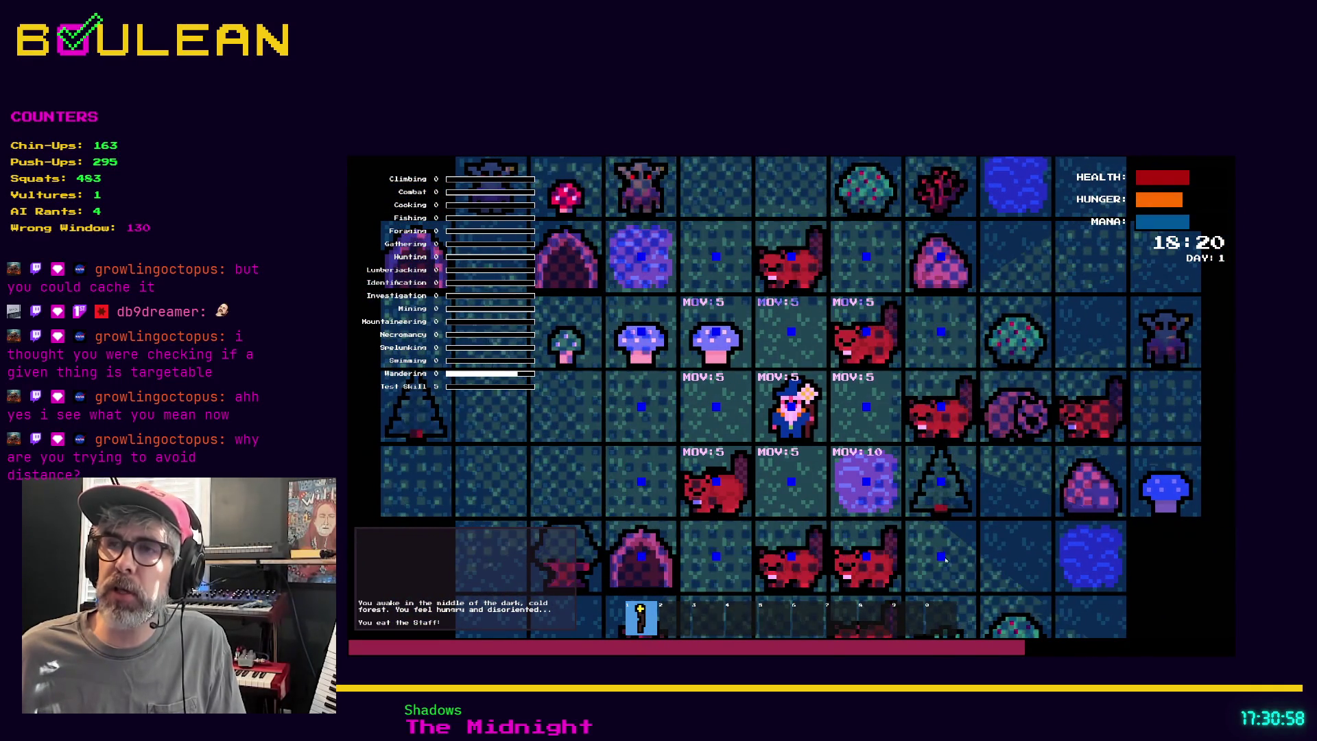
pyautogui.scroll(-2, 946, 563)
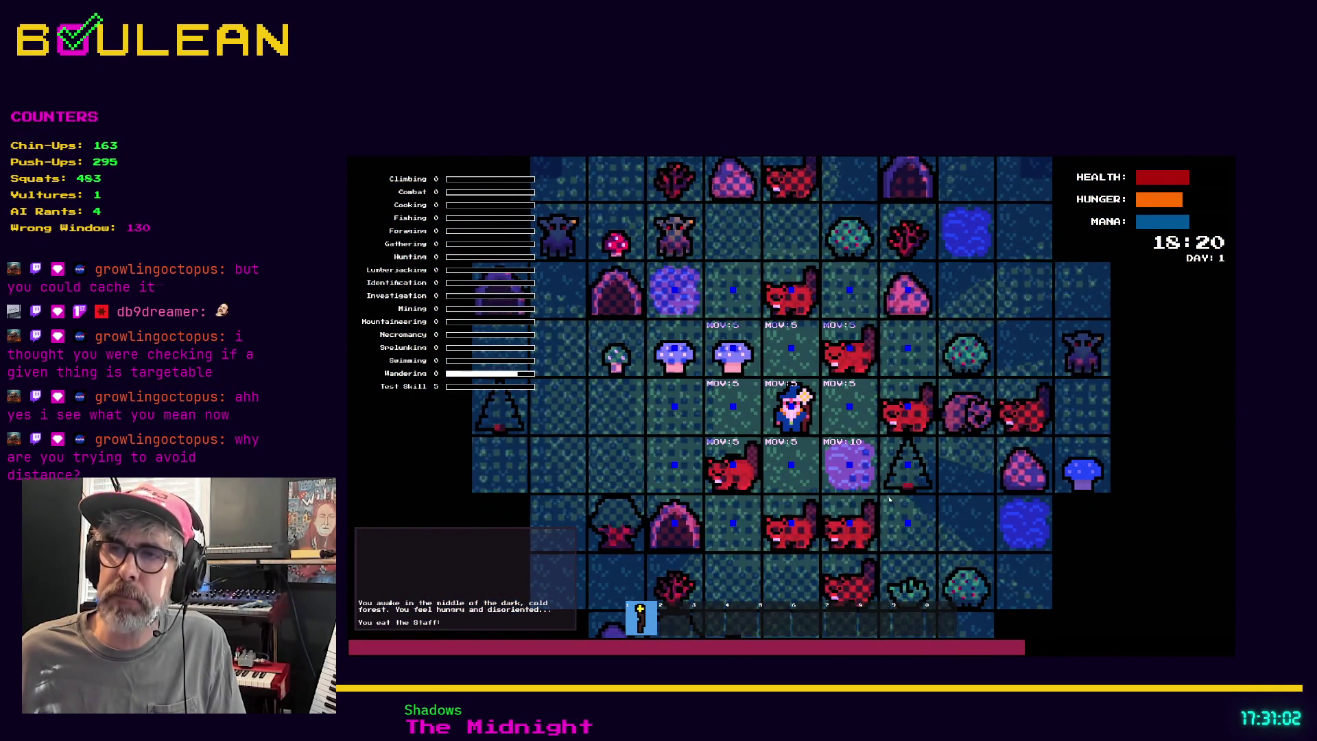
pyautogui.press('Escape')
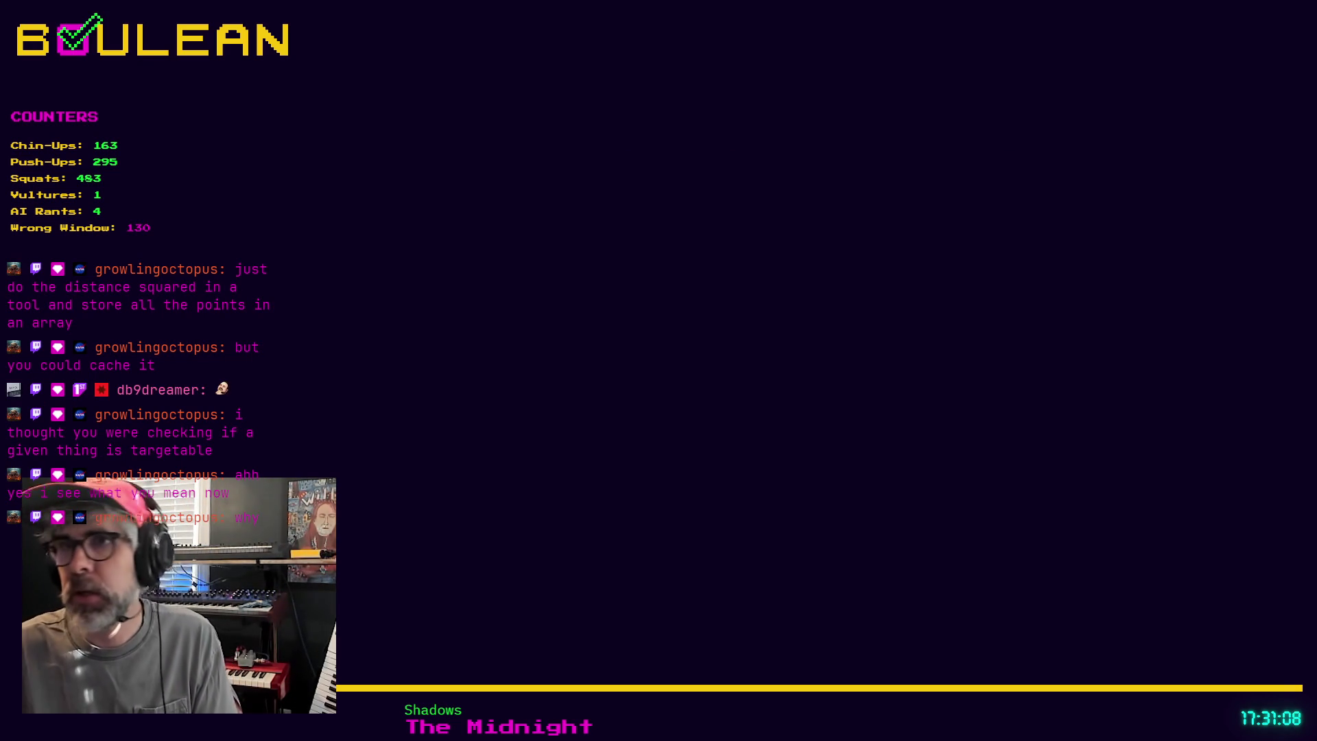
# Copy the nested x/y loops on lines 19–21 and open a blank line after the circle function's array declaration.
pyautogui.keyDown('ctrl'); pyautogui.scroll(3, 761, 379); pyautogui.keyUp('ctrl')
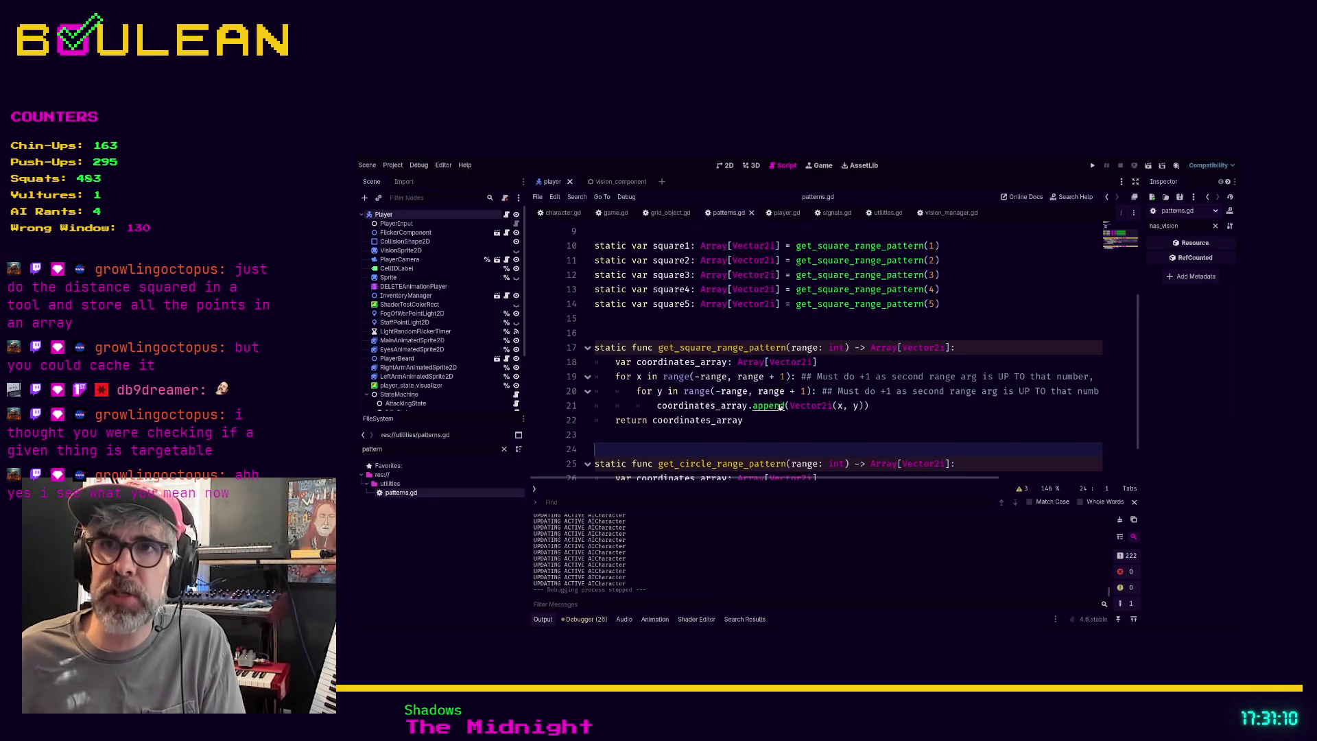
pyautogui.click(799, 433)
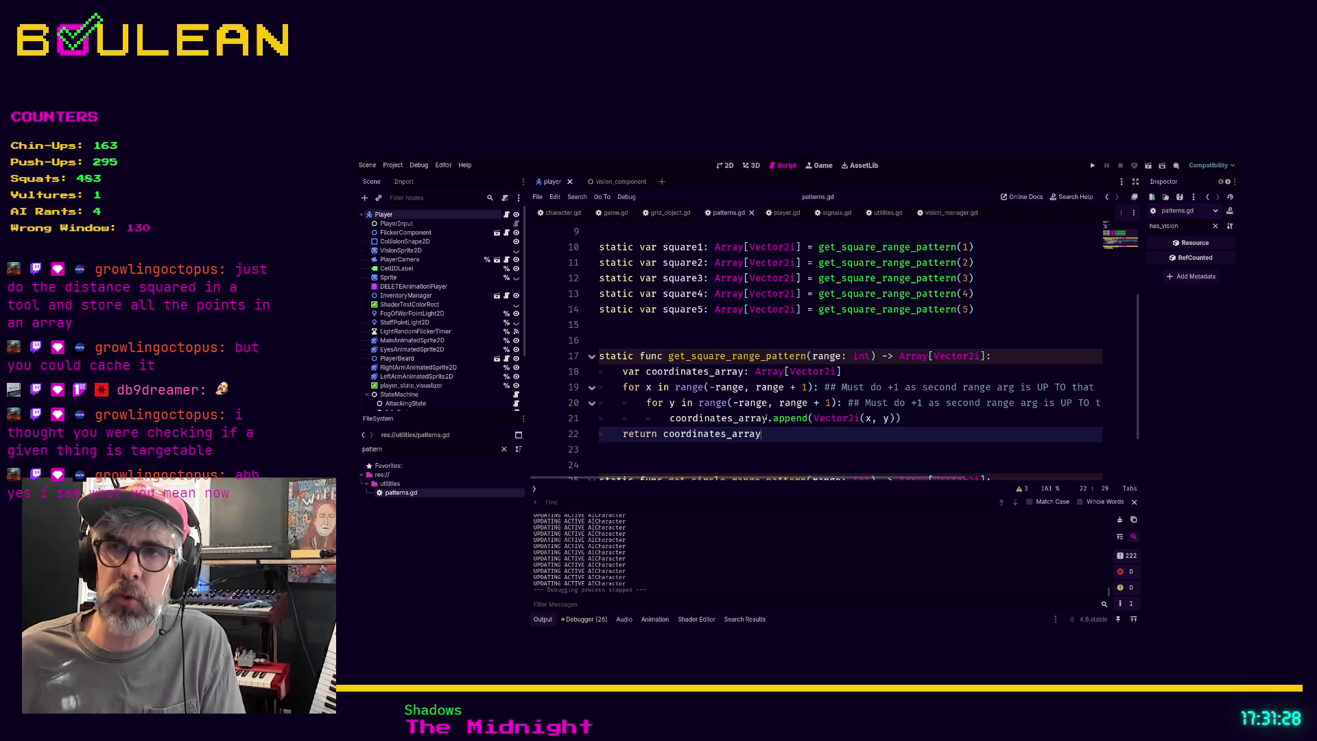
pyautogui.scroll(-1, 913, 417)
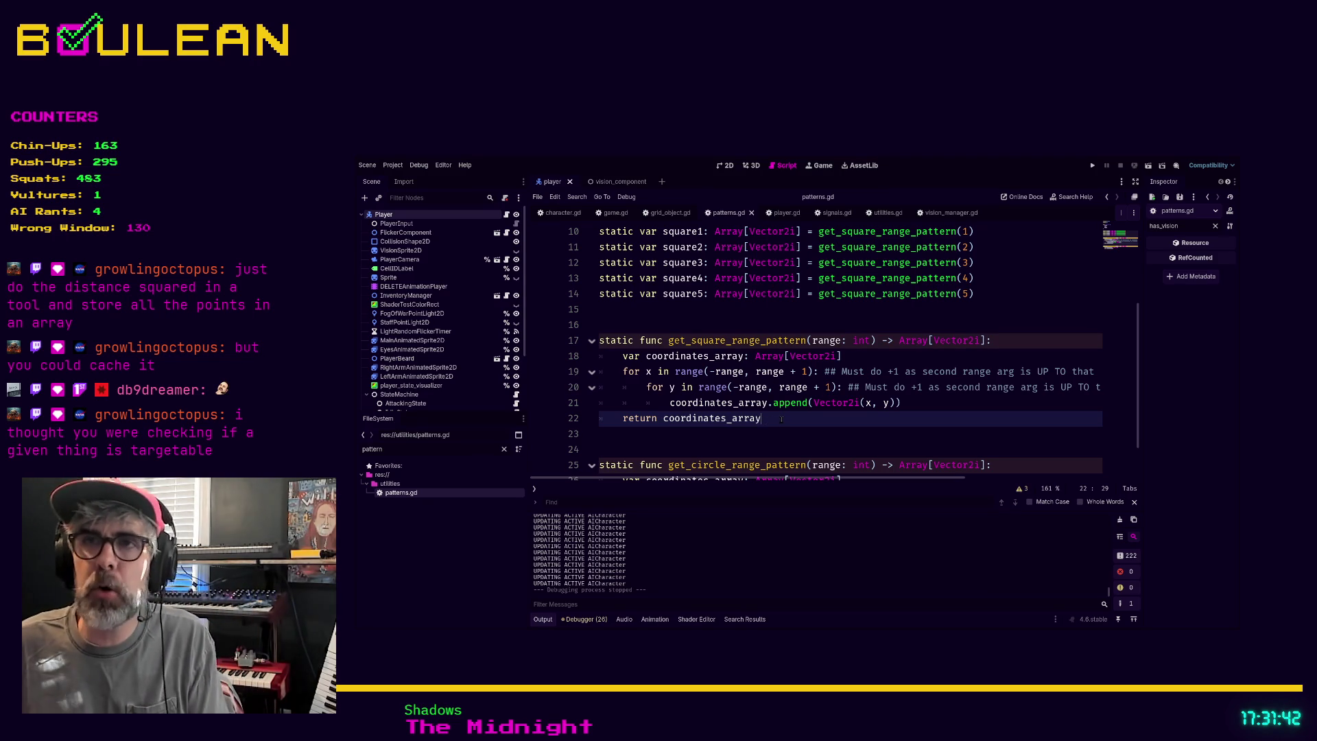
pyautogui.scroll(-1, 736, 405)
pyautogui.hotkey('shift', 'Up')
pyautogui.hotkey('shift', 'Up')
pyautogui.hotkey('shift', 'Up')
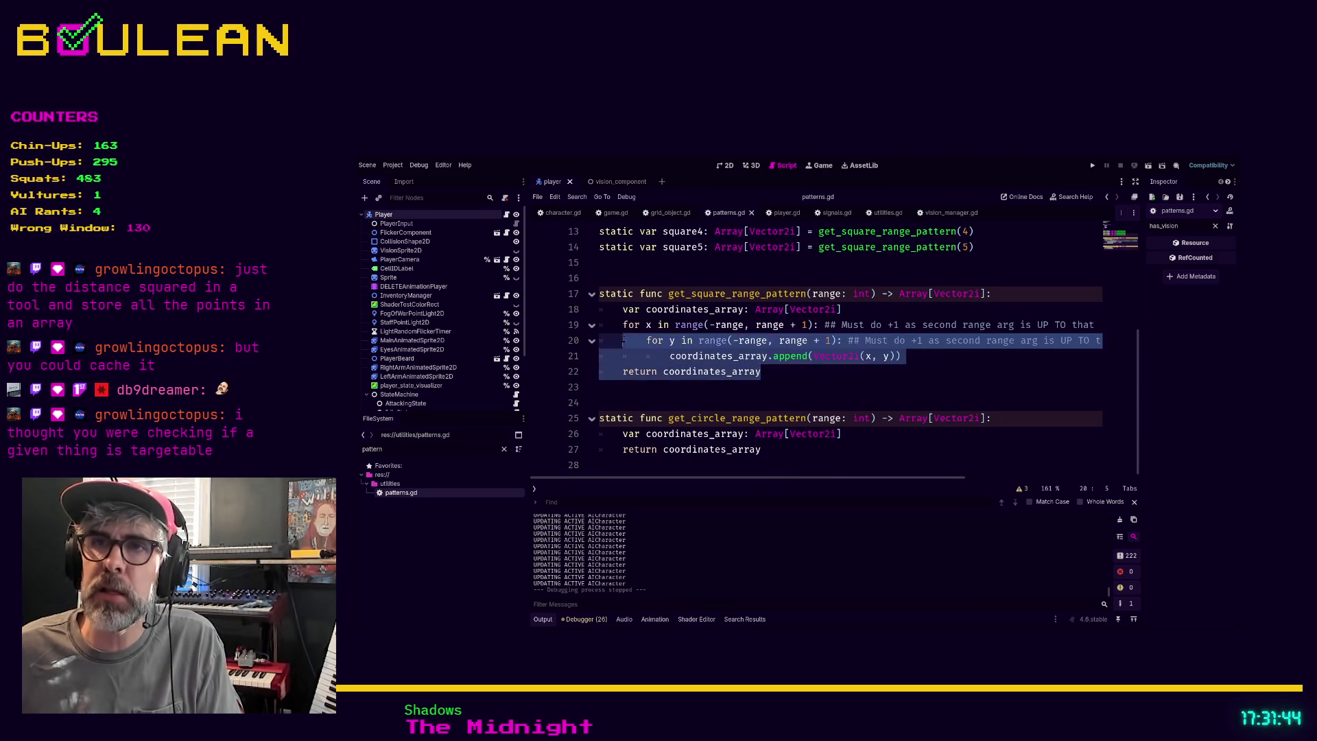
pyautogui.hotkey('shift', 'Home')
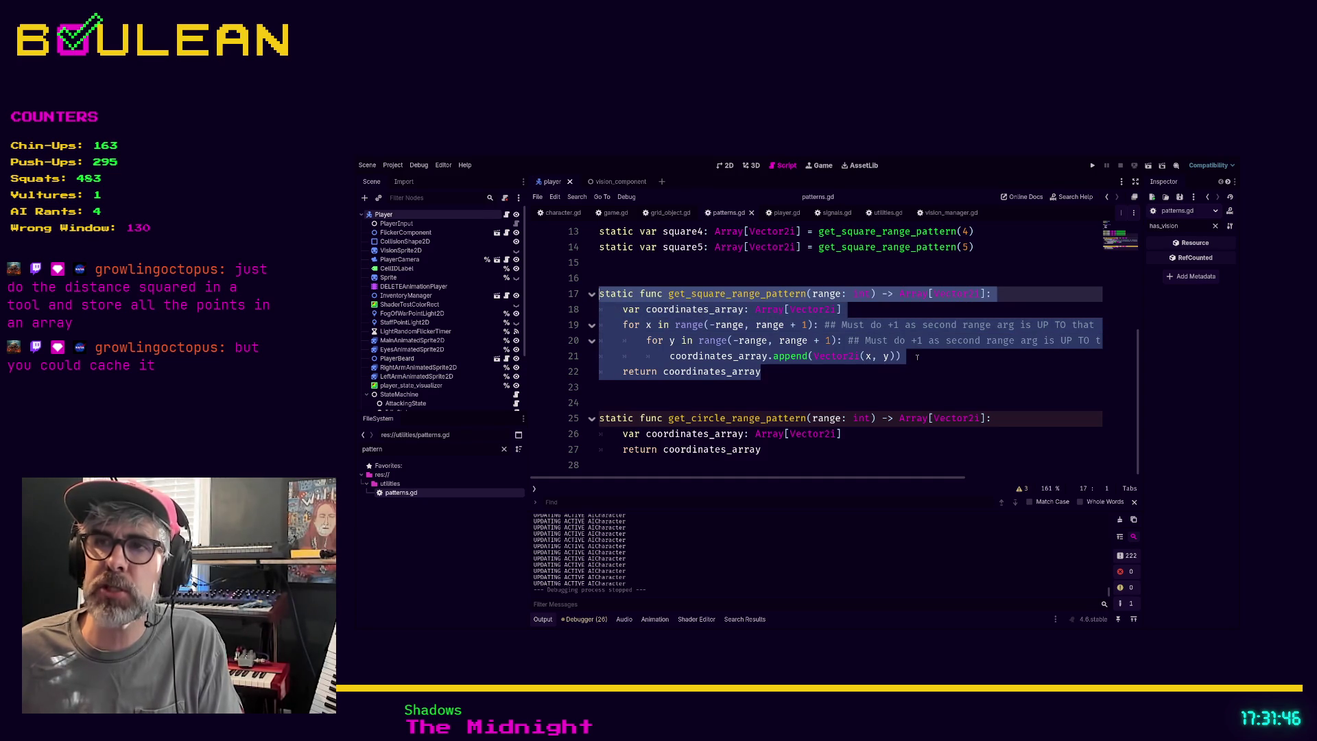
pyautogui.click(917, 357)
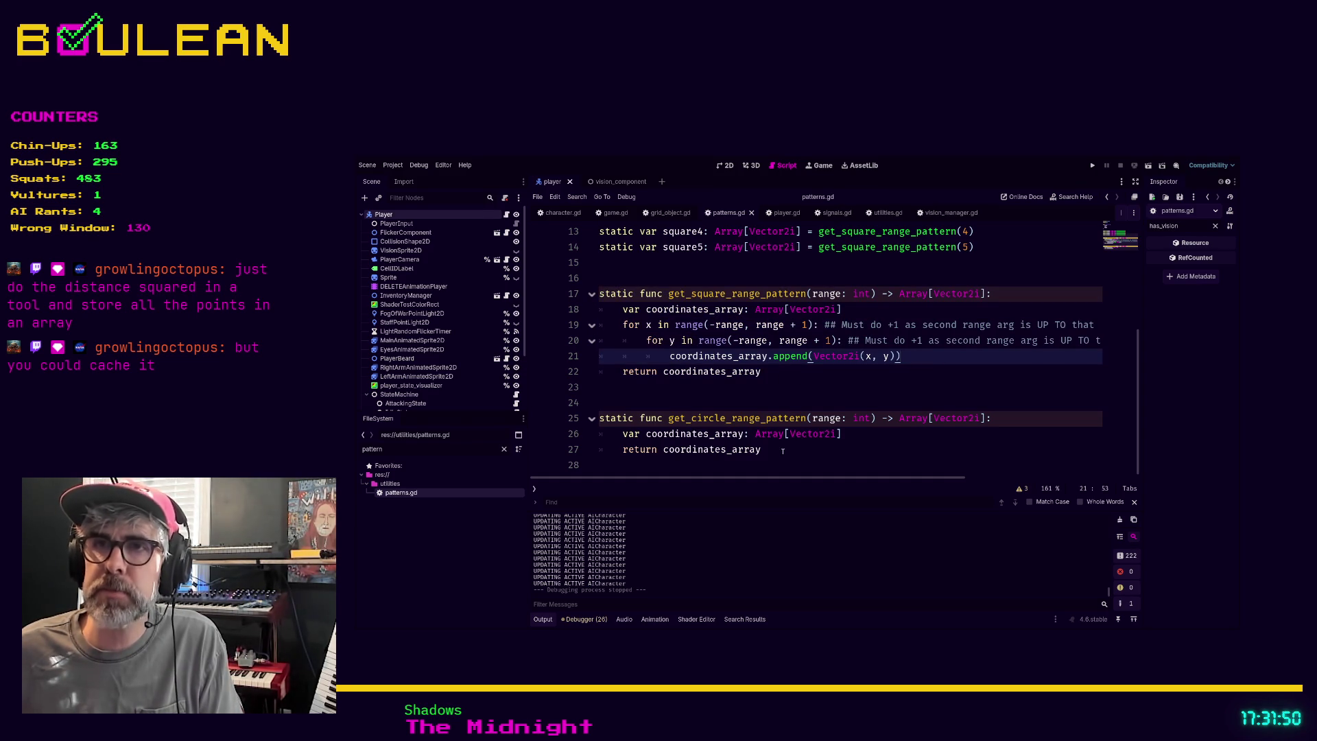
pyautogui.press('Left')
pyautogui.press('Left')
pyautogui.hotkey('shift', 'Up')
pyautogui.hotkey('shift', 'Up')
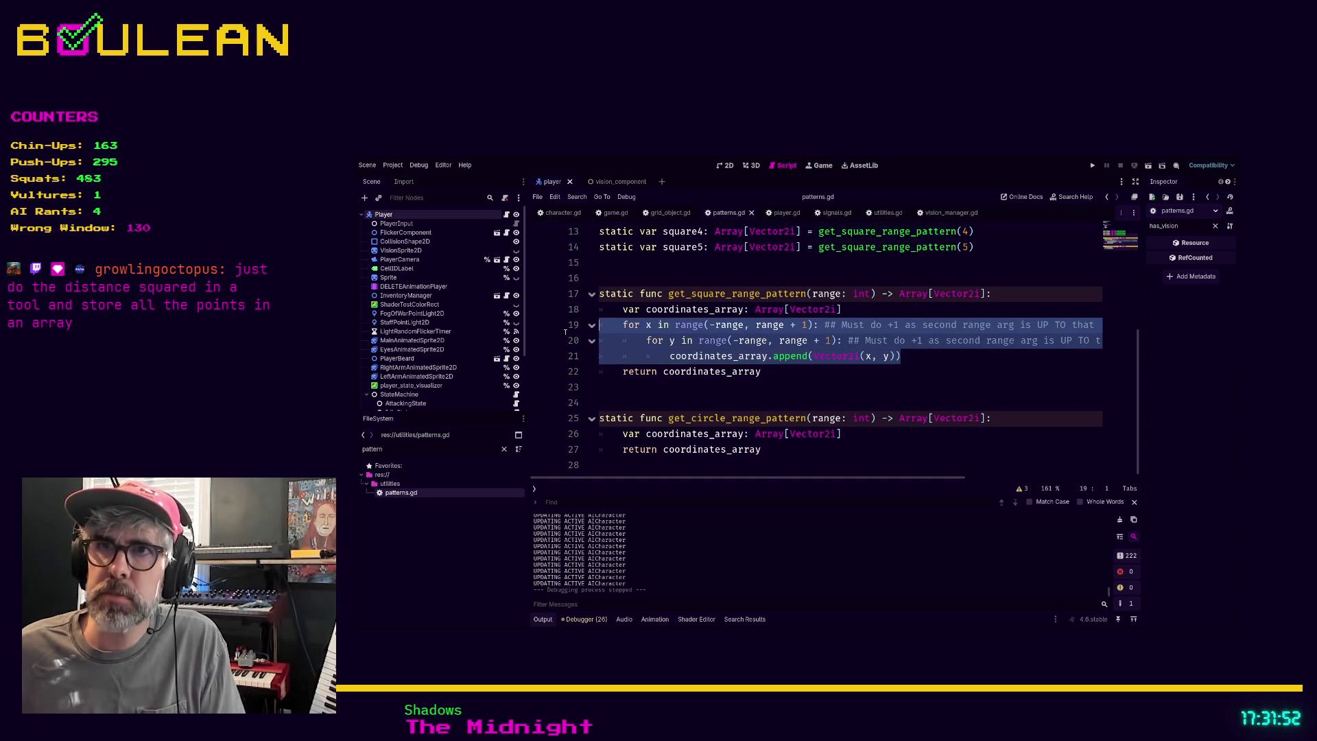
pyautogui.click(857, 434)
pyautogui.press('Return')
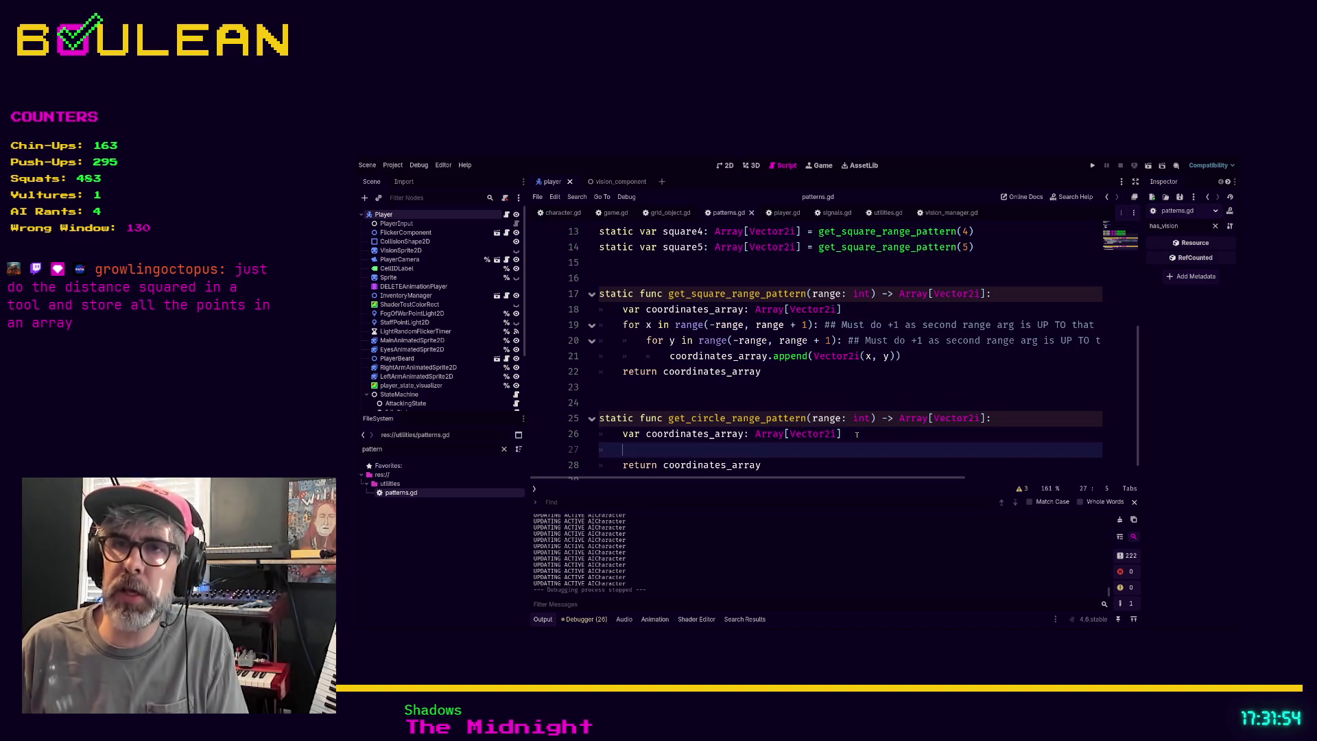
# Paste the loops into get_circle_range_pattern and start an 'if not x ==' condition above the append.
pyautogui.hotkey('ctrl', 'v')
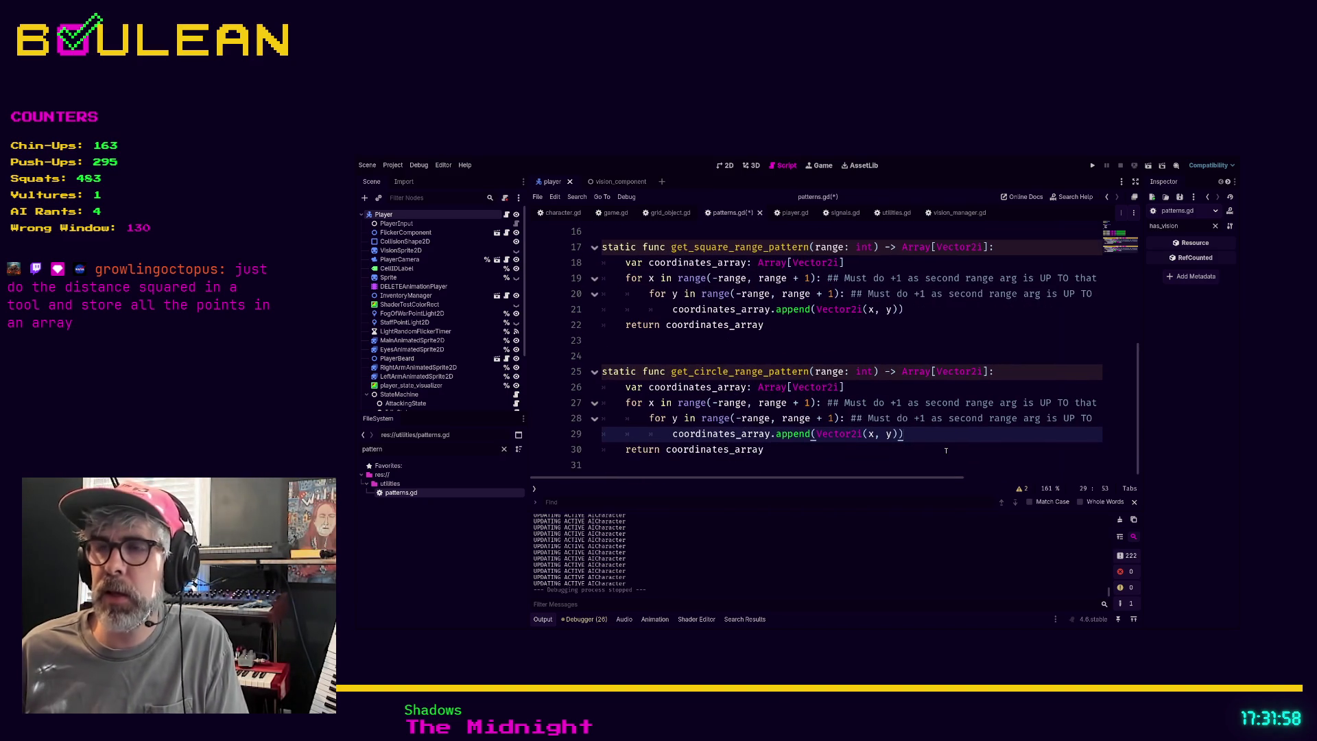
pyautogui.hotkey('ctrl', 'shift', 'Return')
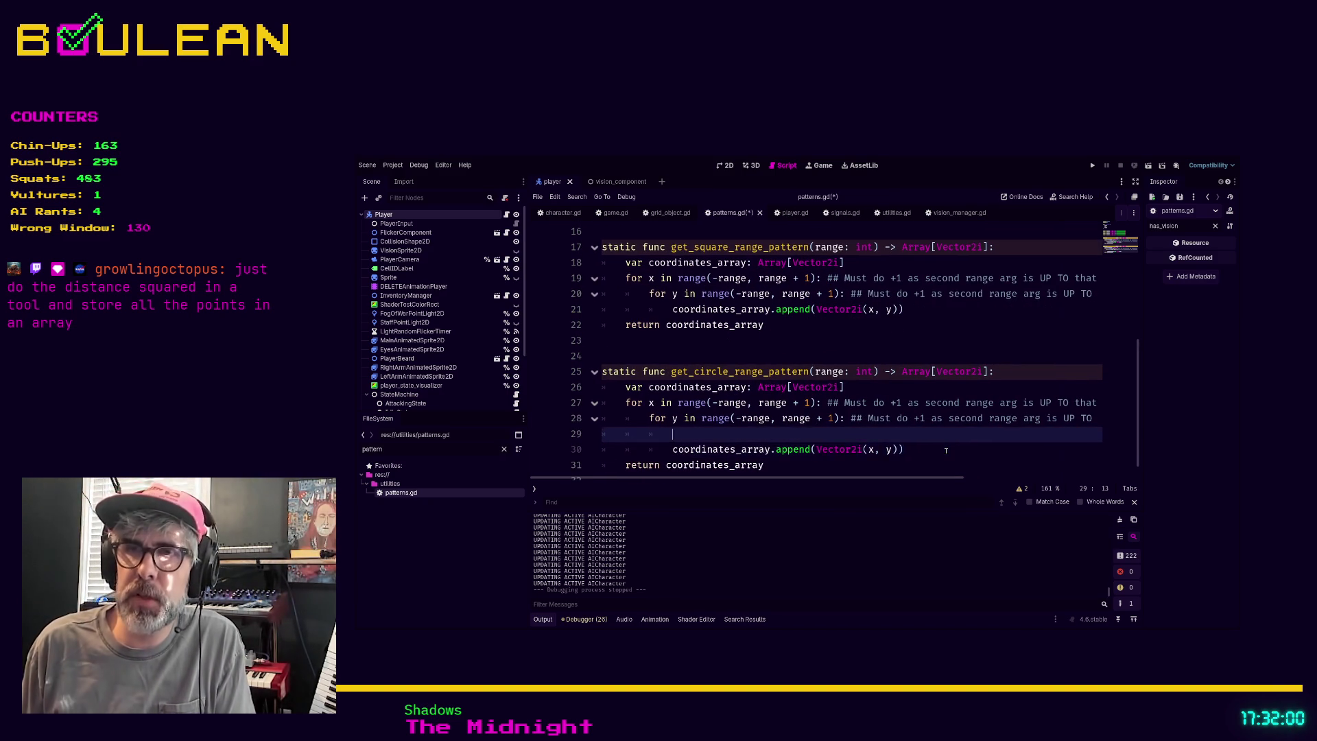
pyautogui.write('if not')
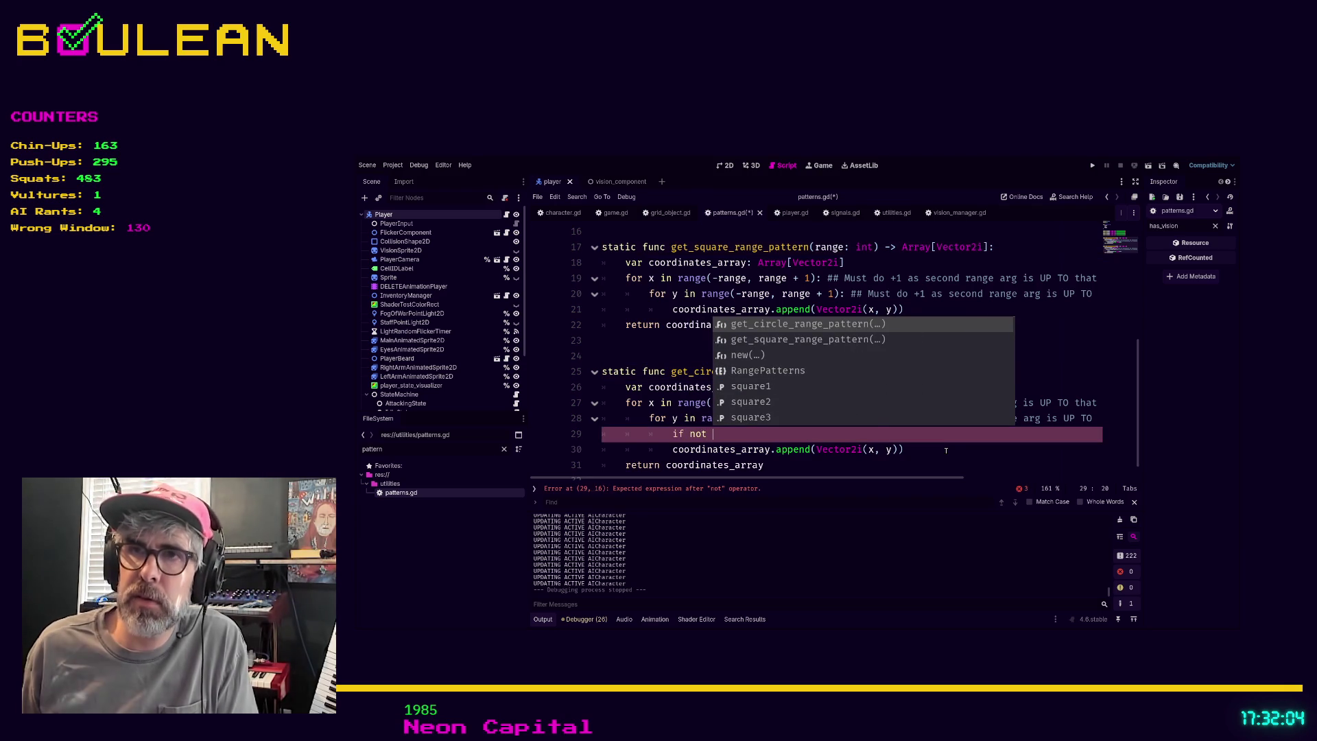
pyautogui.press('Escape')
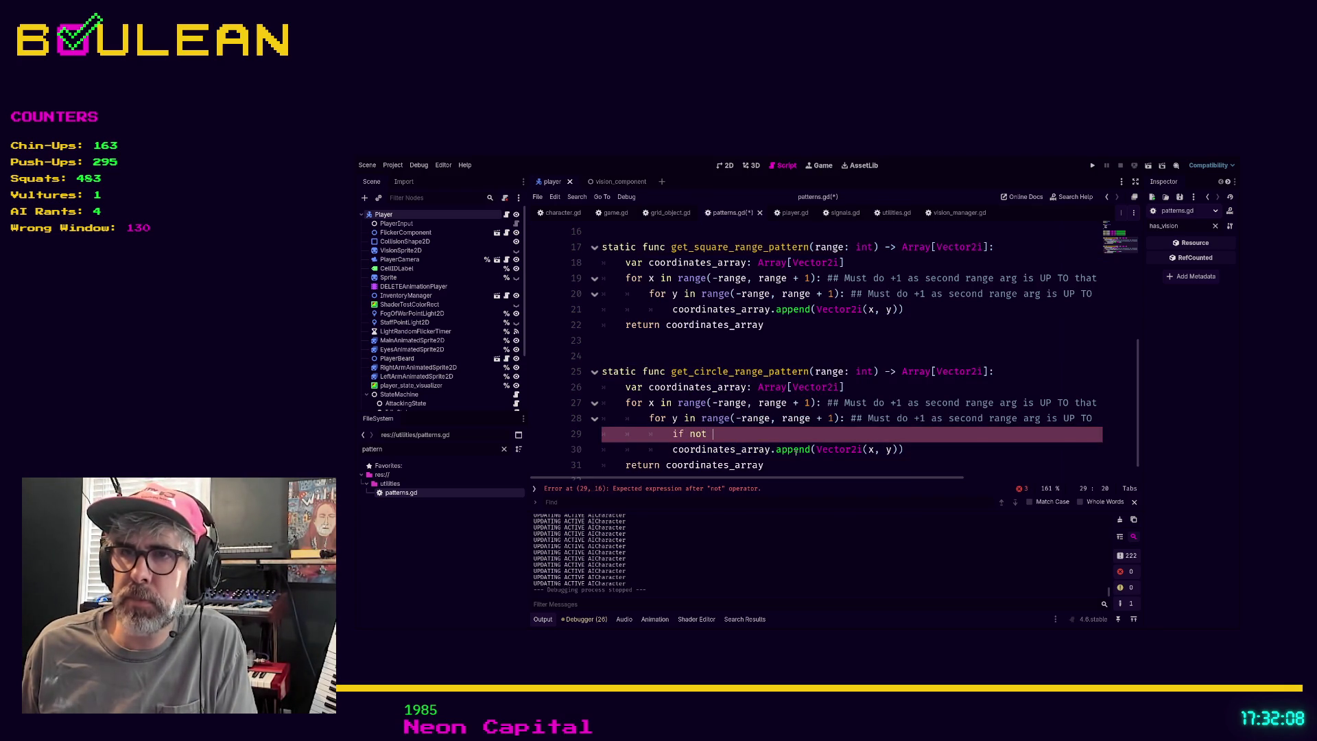
pyautogui.write('x ===')
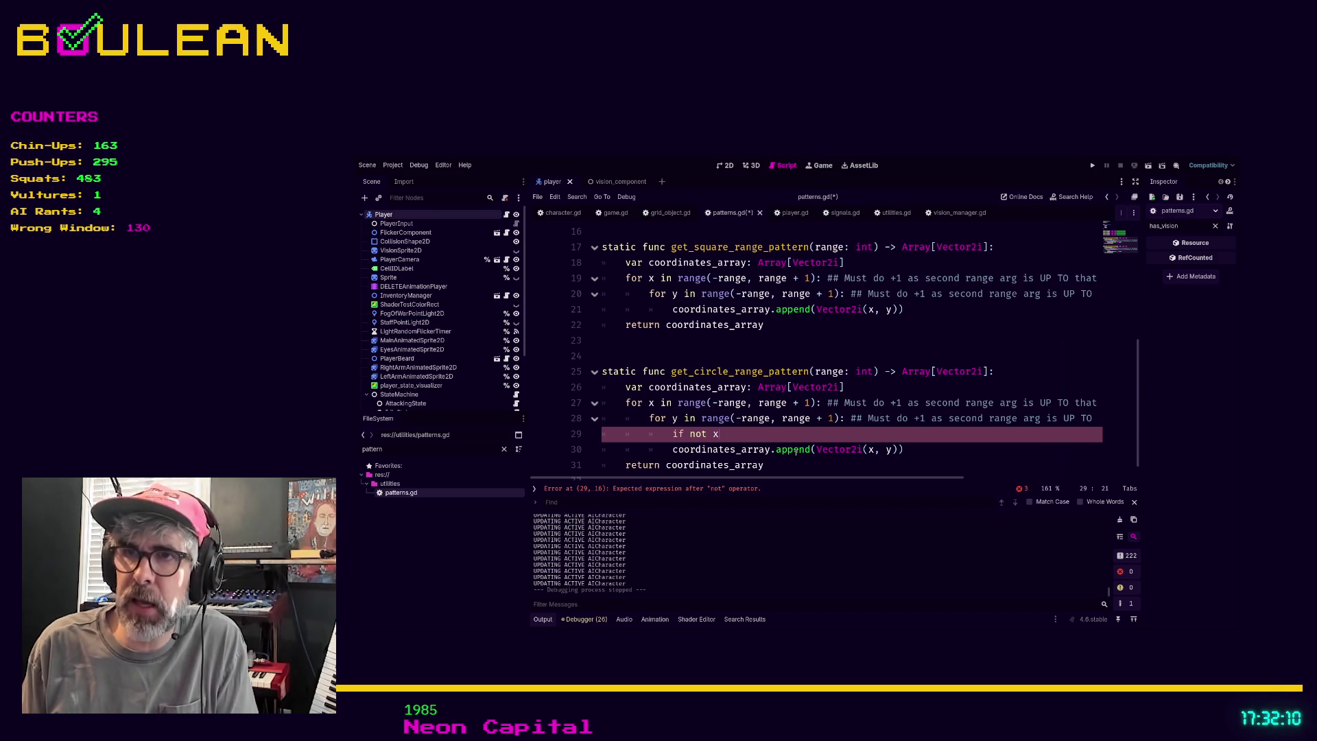
pyautogui.press('BackSpace')
# Replace the unfinished condition with a '## We want…' comment listing corner vectors to exclude.
pyautogui.write('range and not')
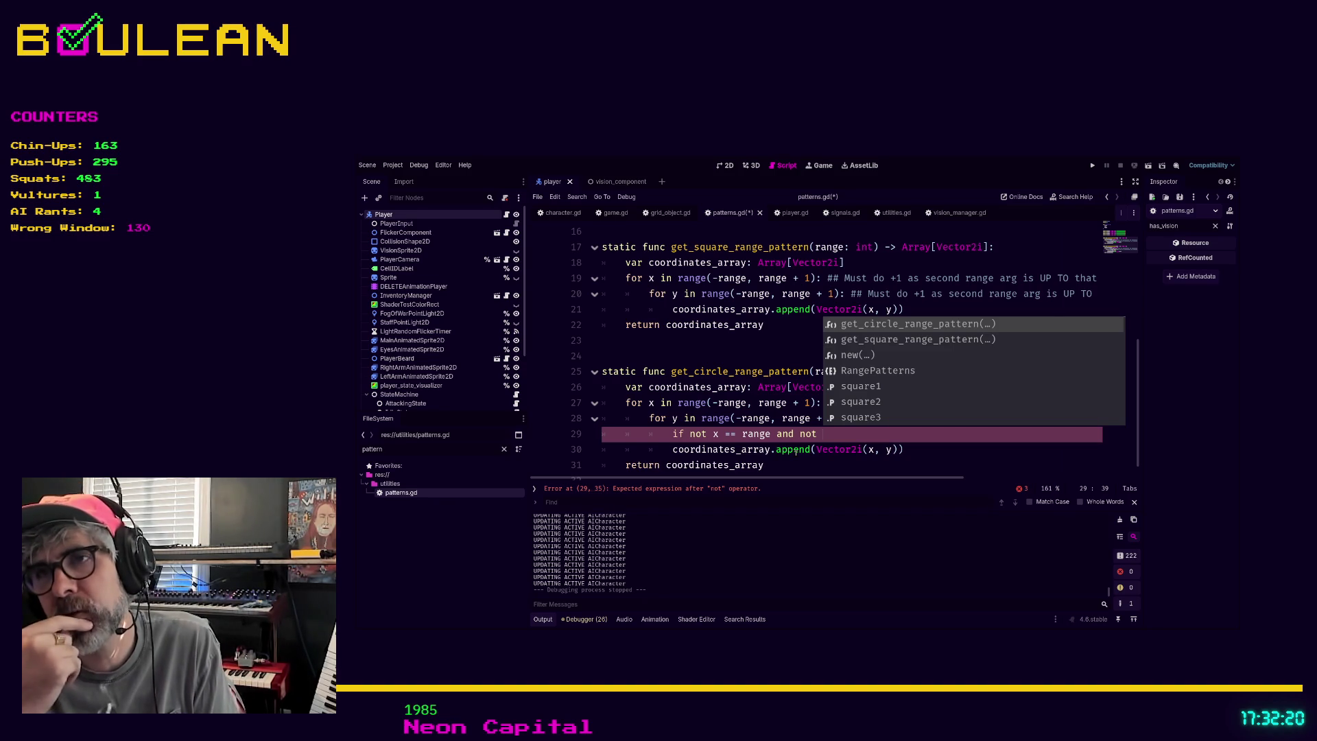
pyautogui.press('BackSpace')
pyautogui.press('BackSpace')
pyautogui.press('BackSpace')
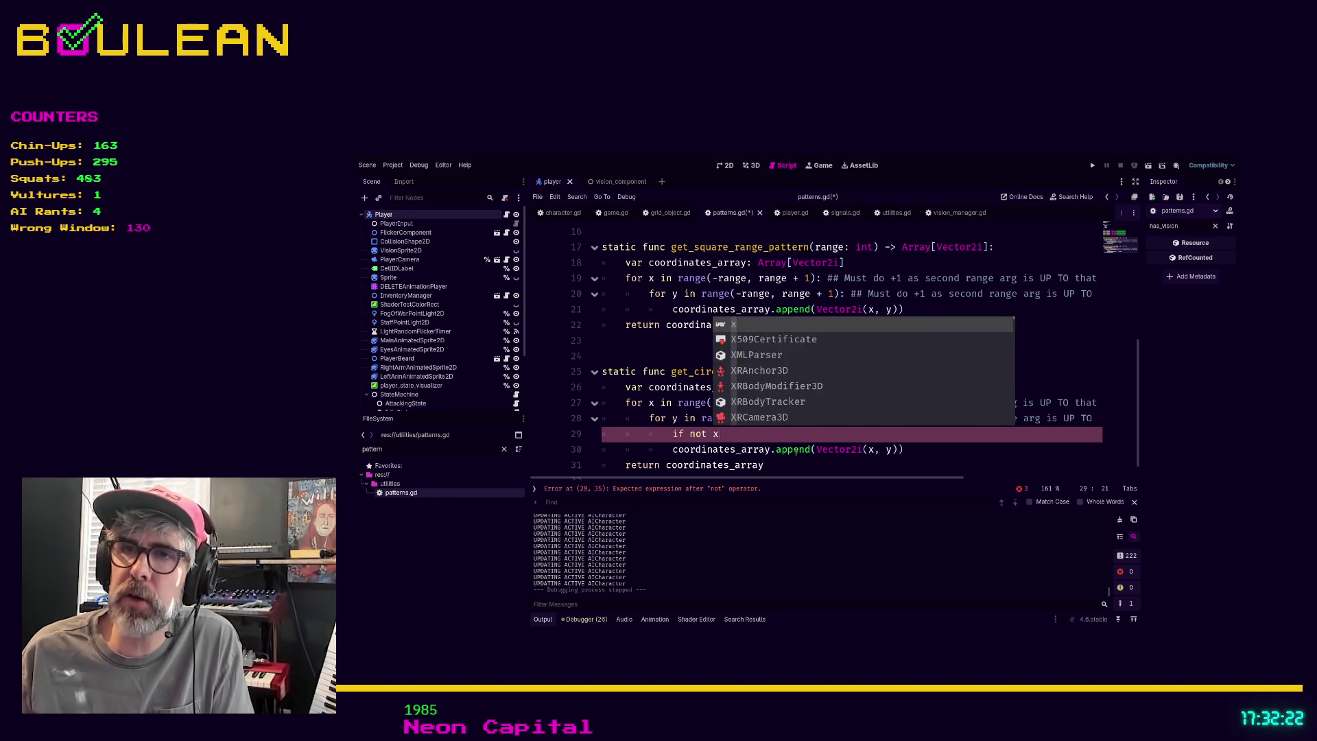
pyautogui.press('BackSpace')
pyautogui.press('BackSpace')
pyautogui.press('BackSpace')
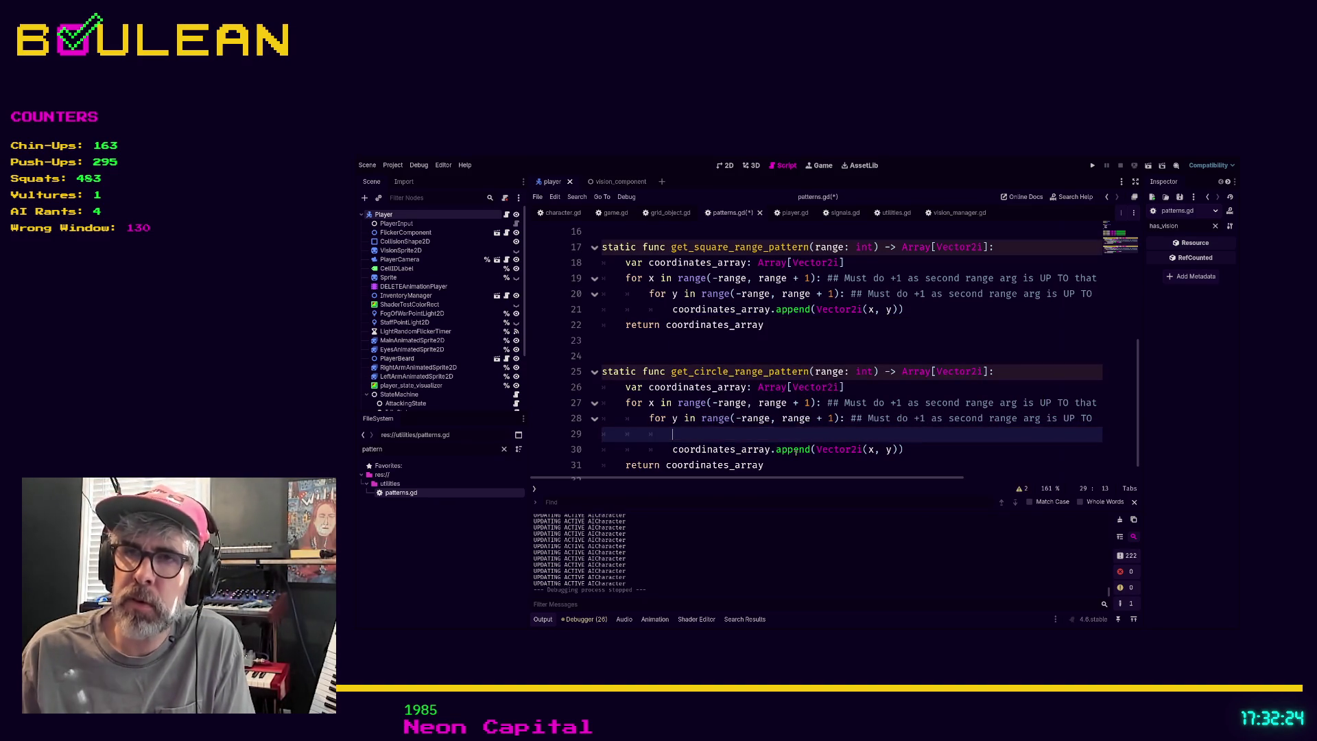
pyautogui.write('## W')
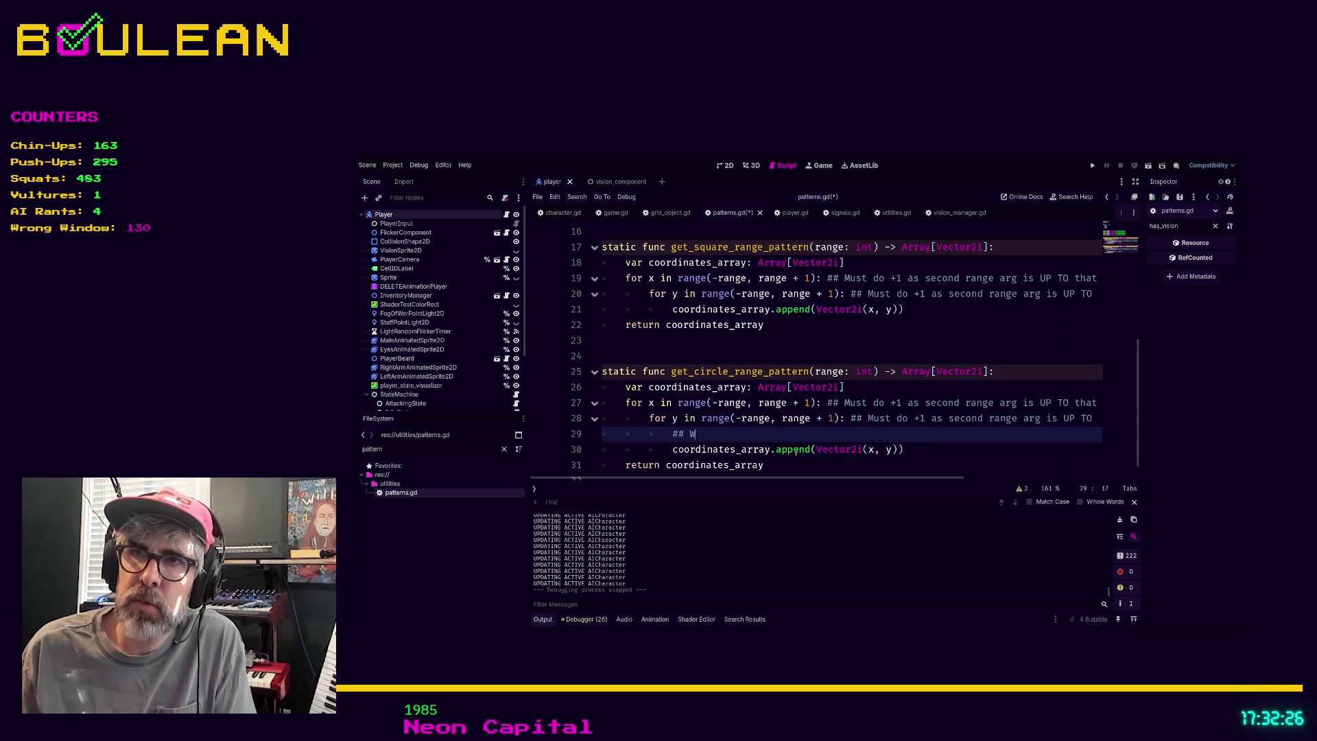
pyautogui.write('e want to rule outvectors')
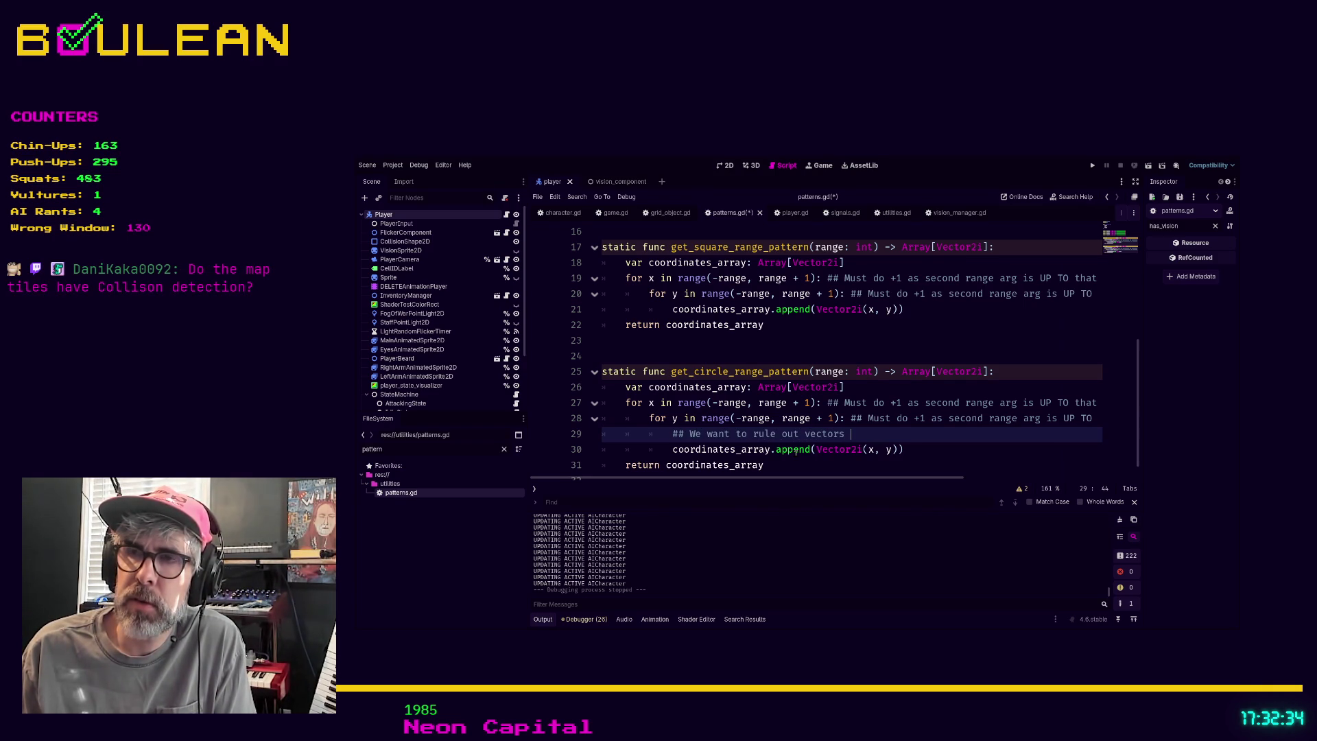
pyautogui.write(' like (ra')
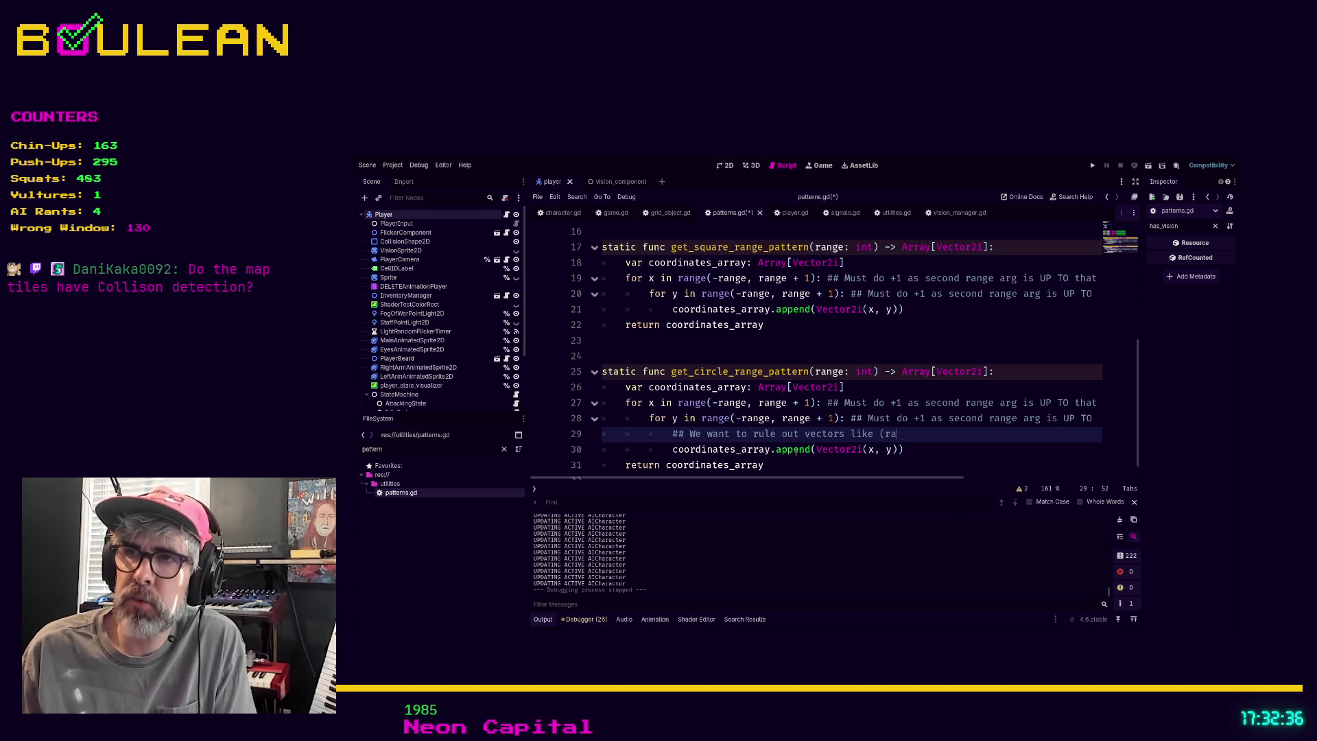
pyautogui.write('nge, range), ')
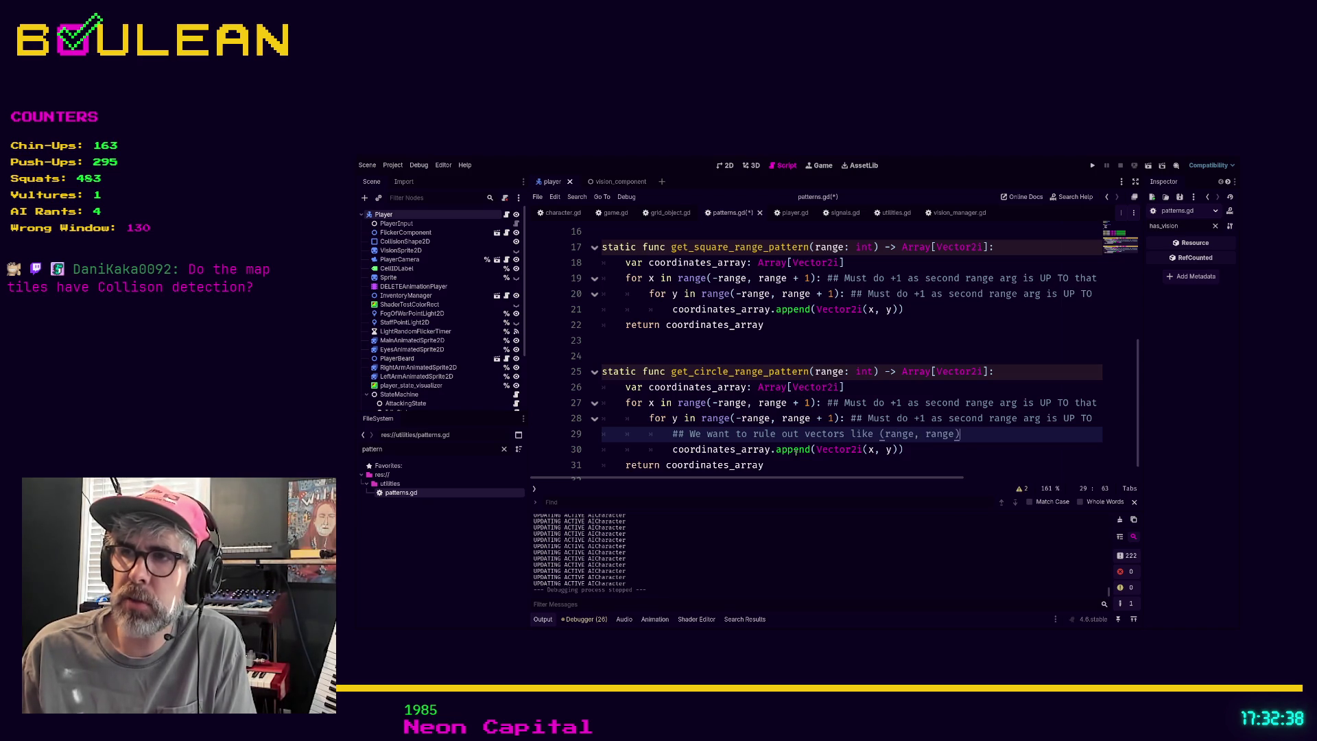
pyautogui.write('(-r')
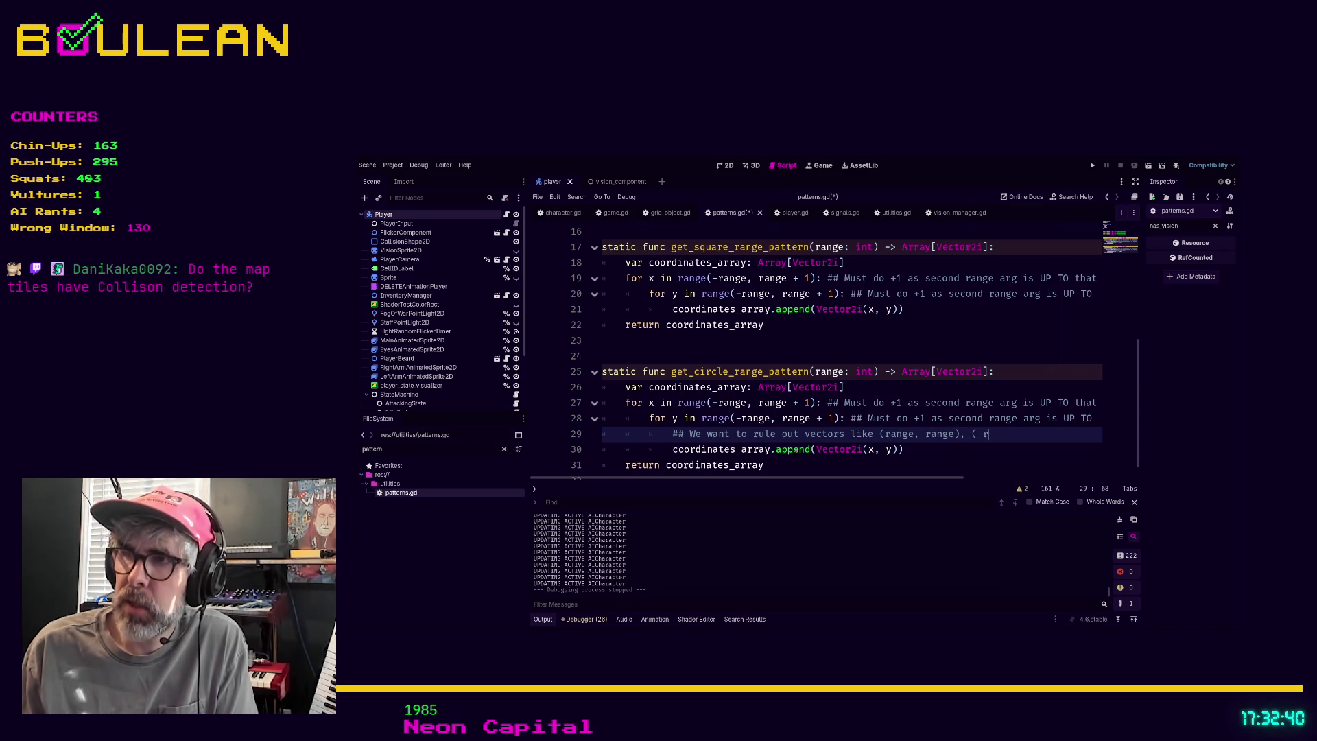
pyautogui.write('ange, range), ')
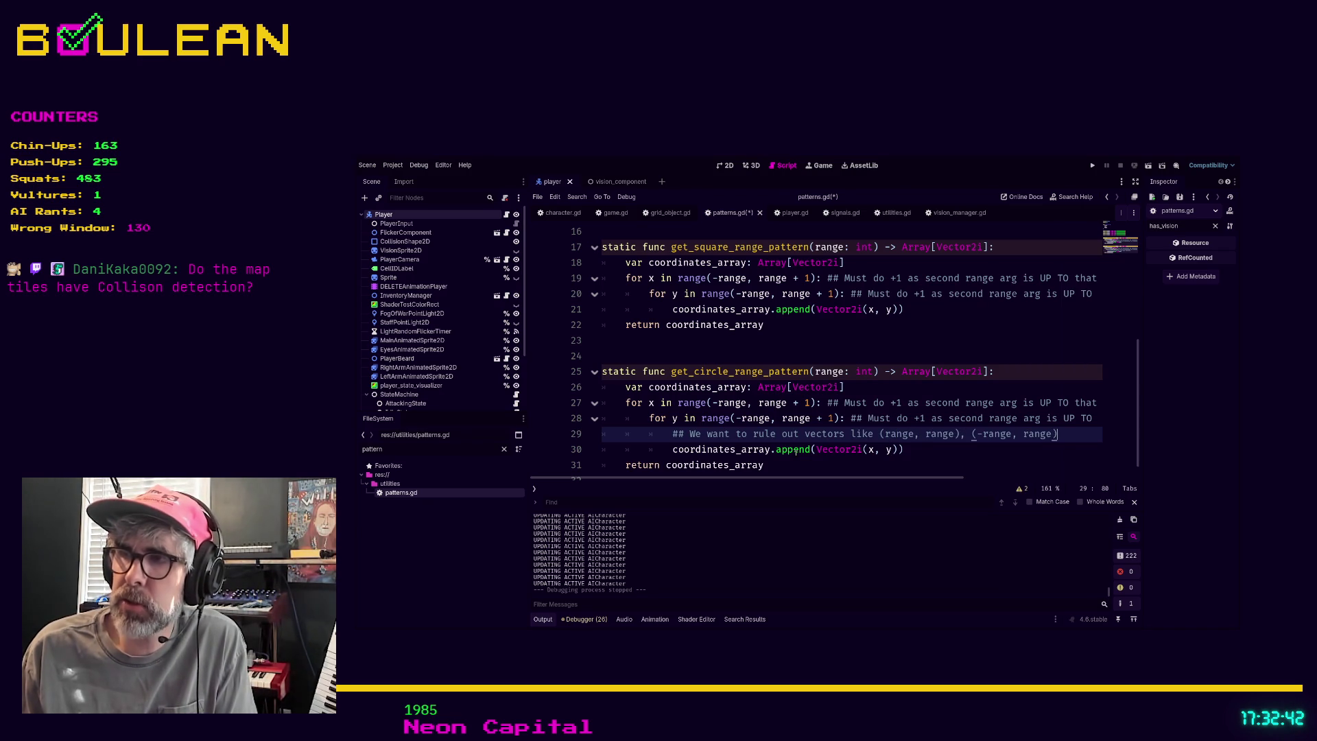
pyautogui.write('(-range')
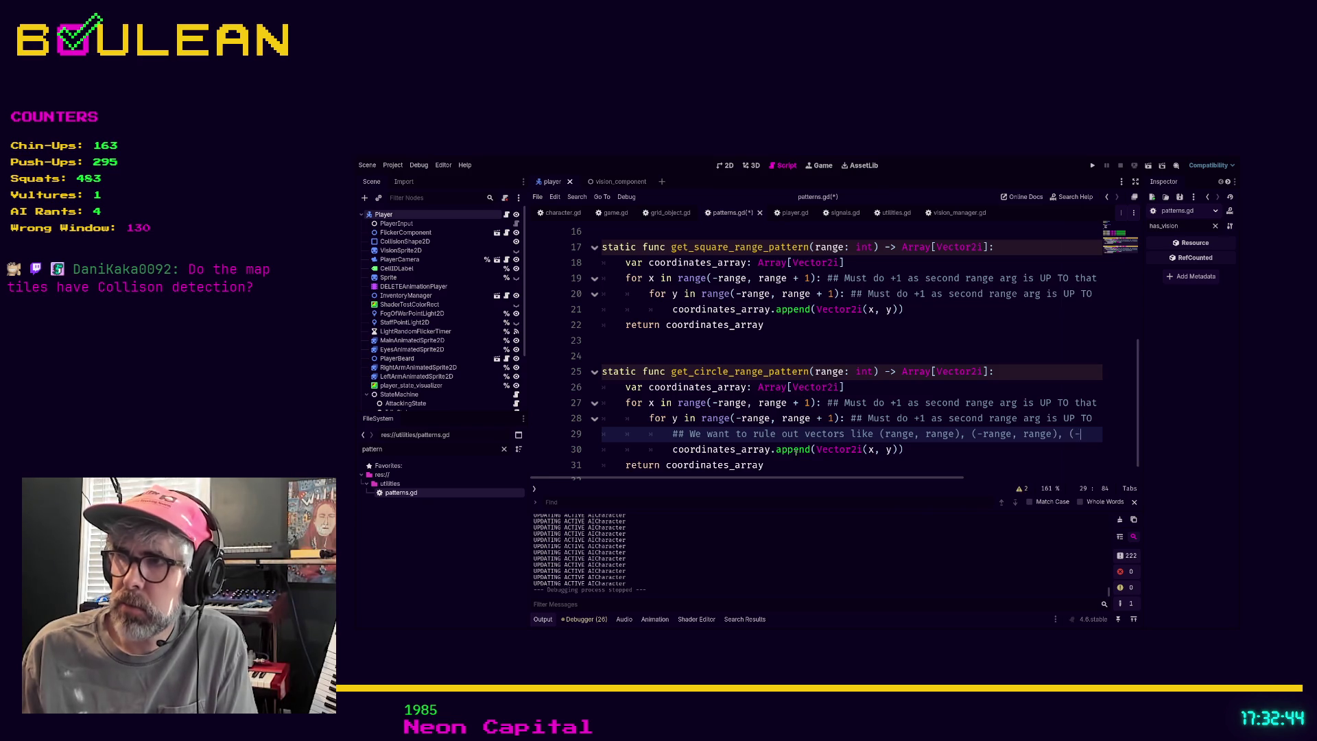
pyautogui.write(', range_')
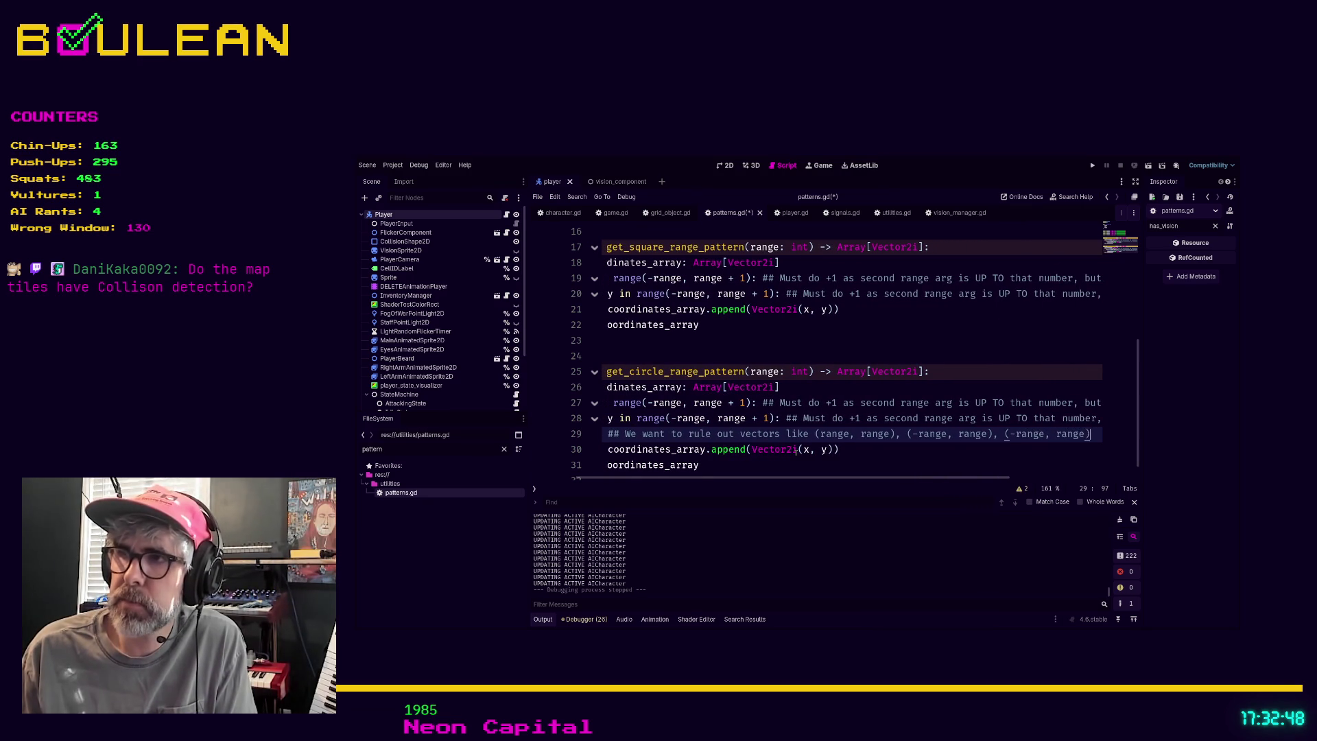
pyautogui.write('),')
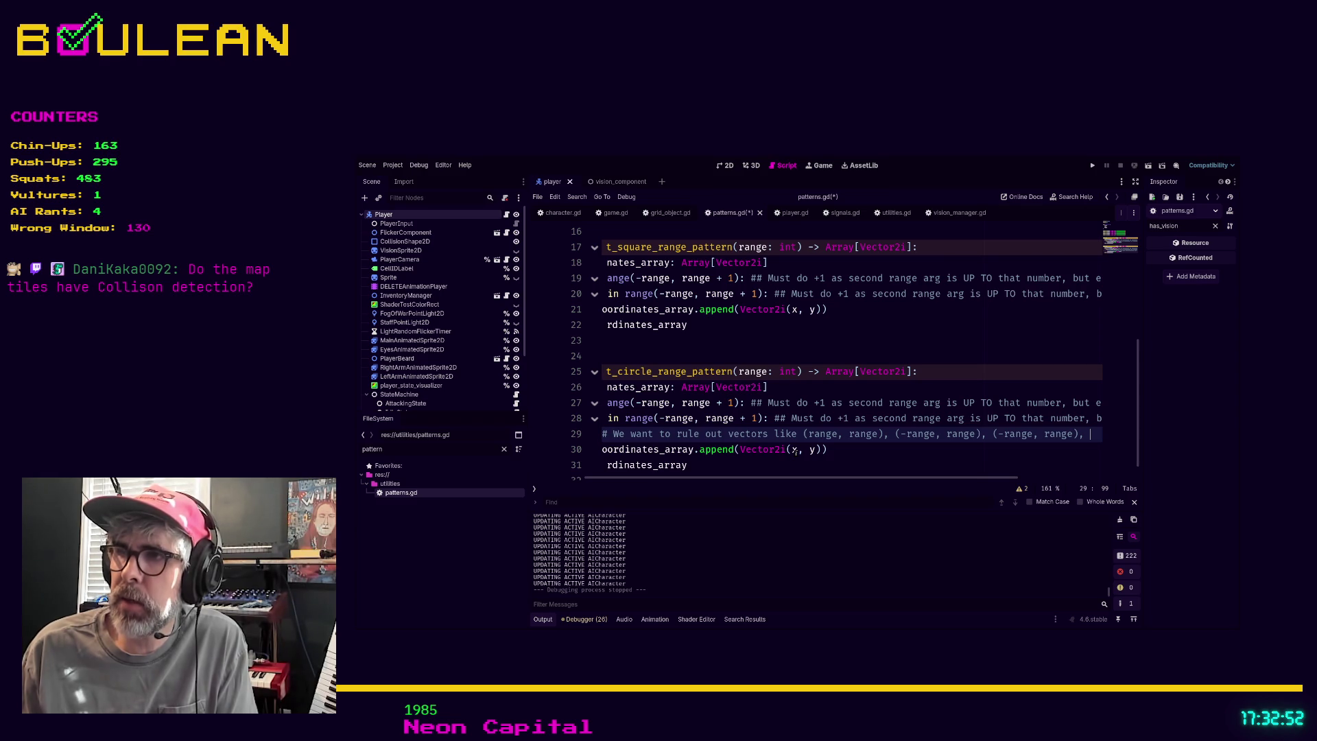
# Correct the comment to list (range, range), (-range, range), (-range, -range), (range, -range).
pyautogui.press('Left')
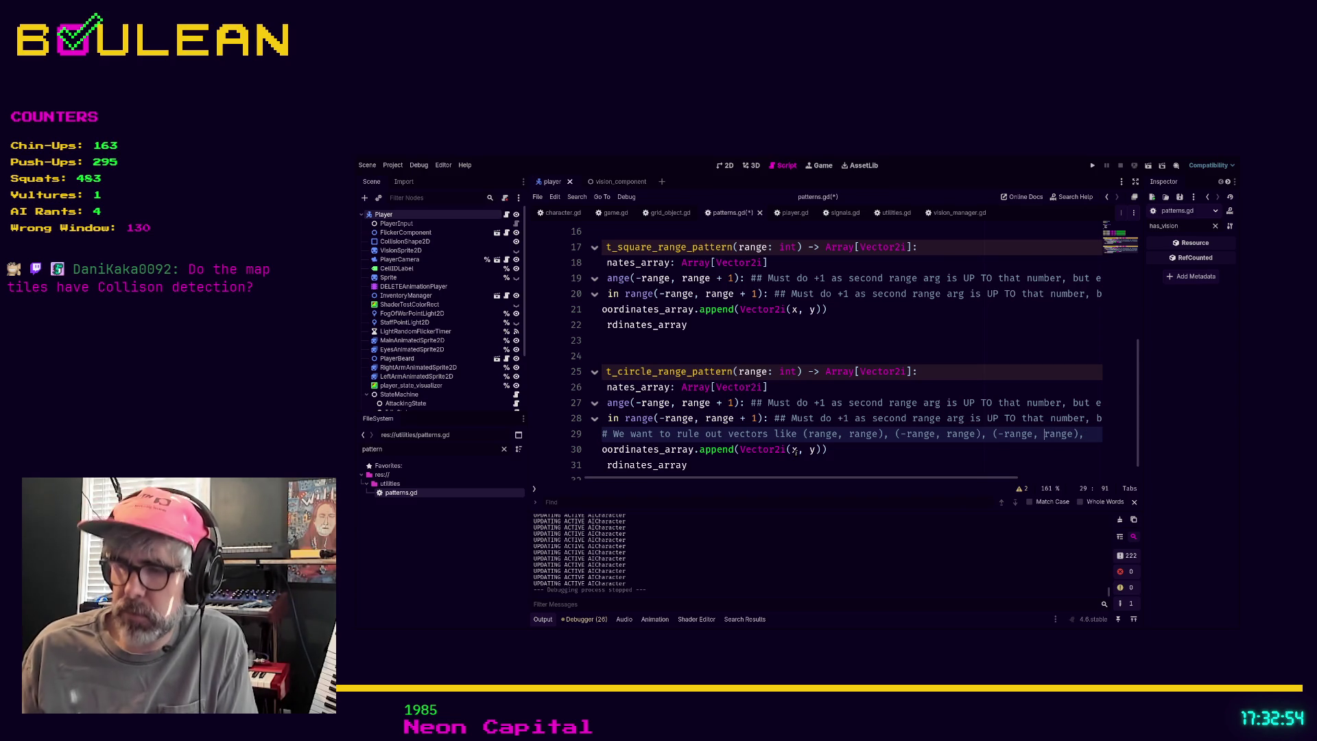
pyautogui.write('-')
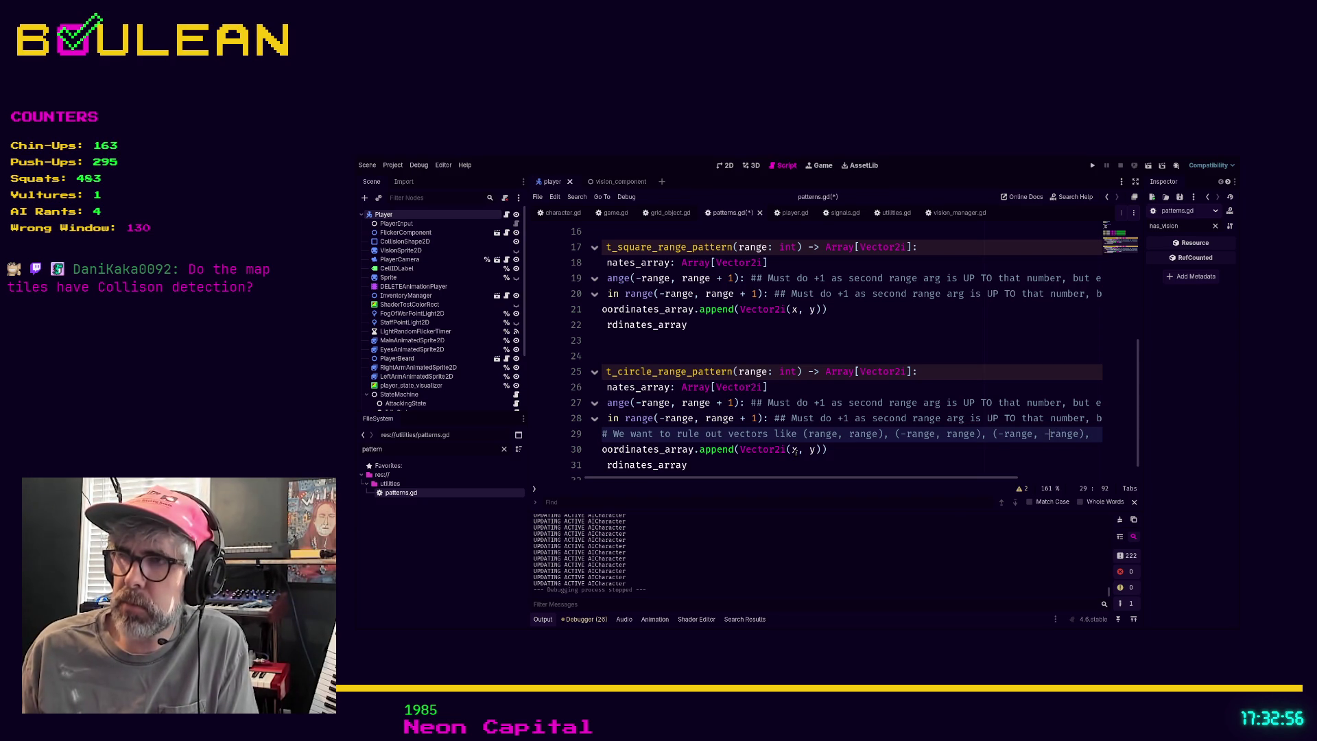
pyautogui.press('End')
pyautogui.write('(')
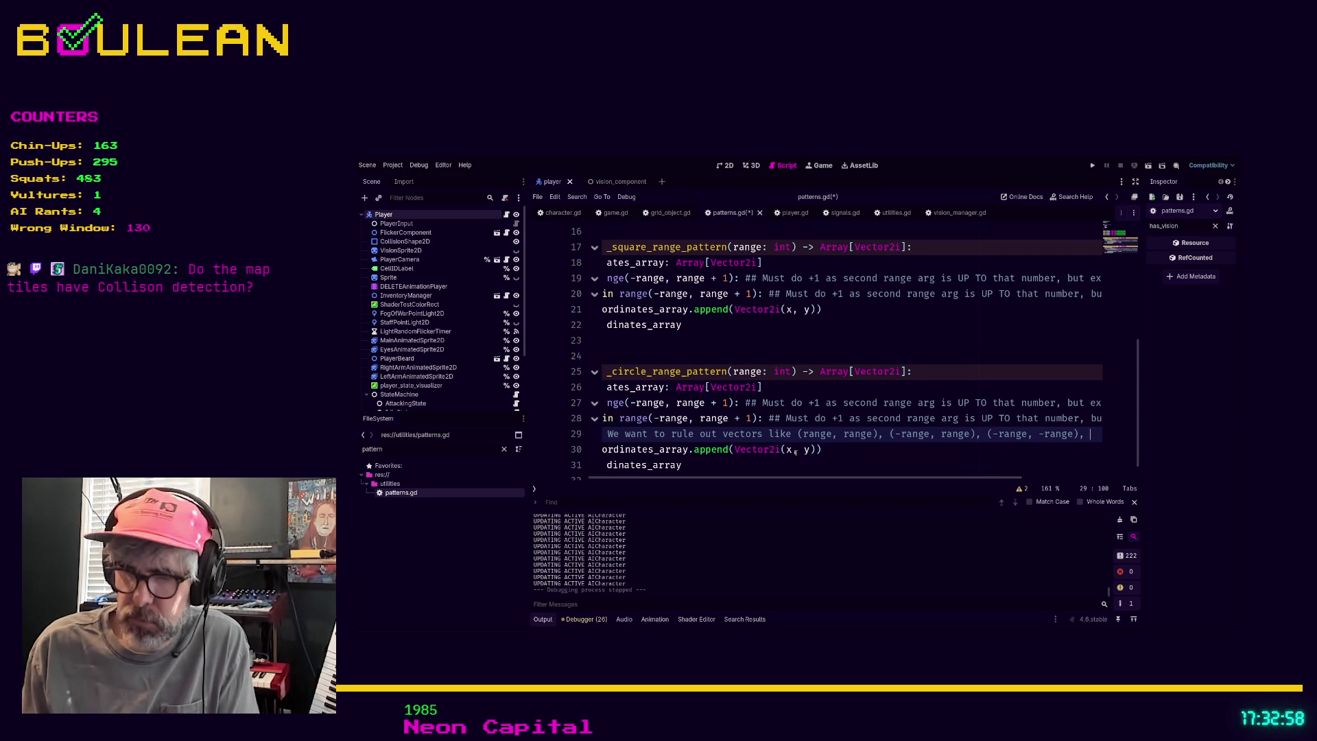
pyautogui.write('range, -r')
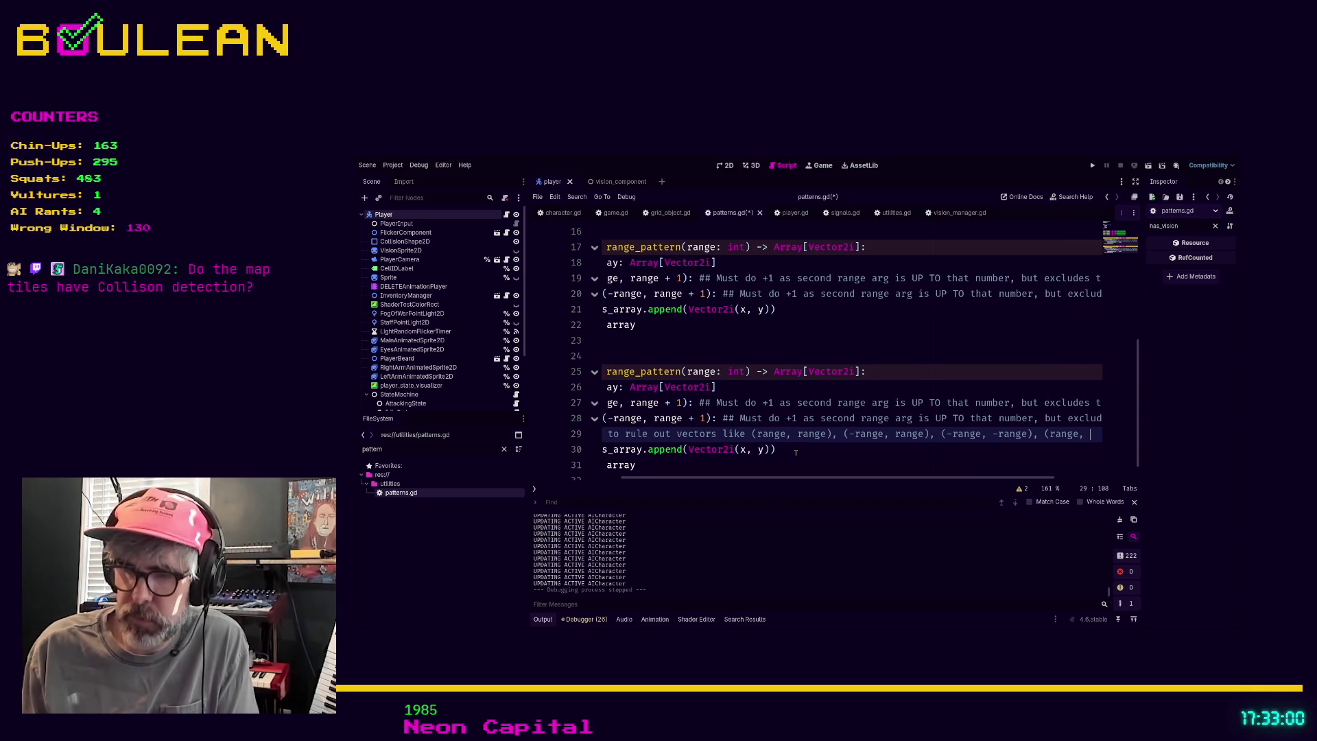
pyautogui.press('Home')
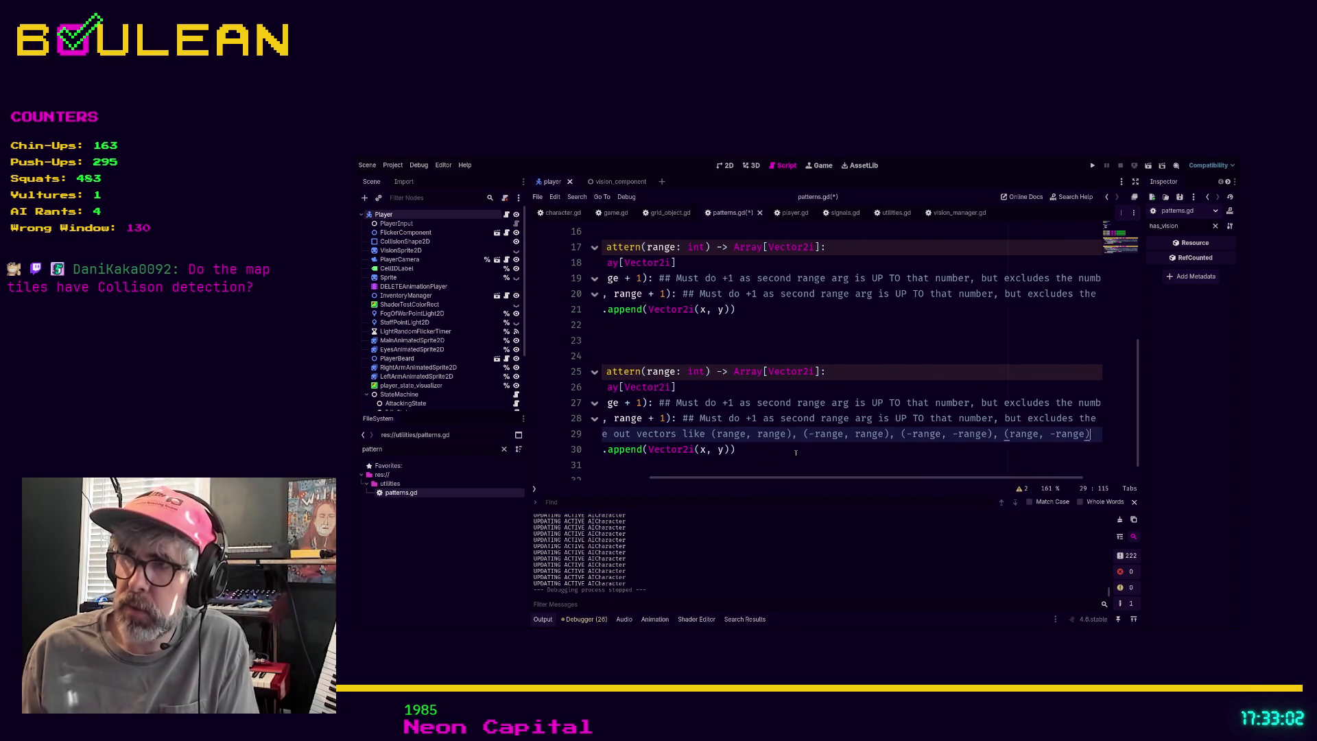
pyautogui.press('Down')
pyautogui.press('Home')
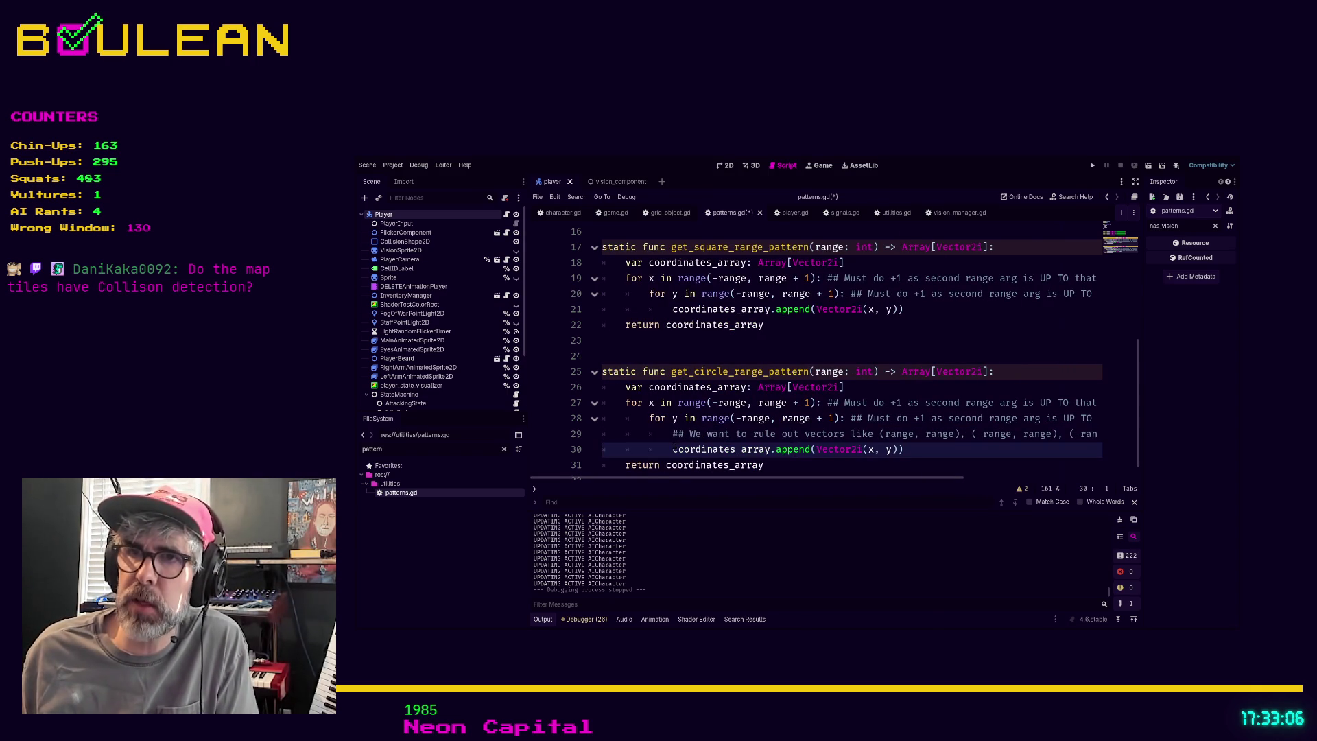
# Add the comment '## If range is 3 we don't want (3, 3), (-3, 3), (-3,-3), (3,-3)'.
pyautogui.press('Return')
pyautogui.press('Up')
pyautogui.write('## ')
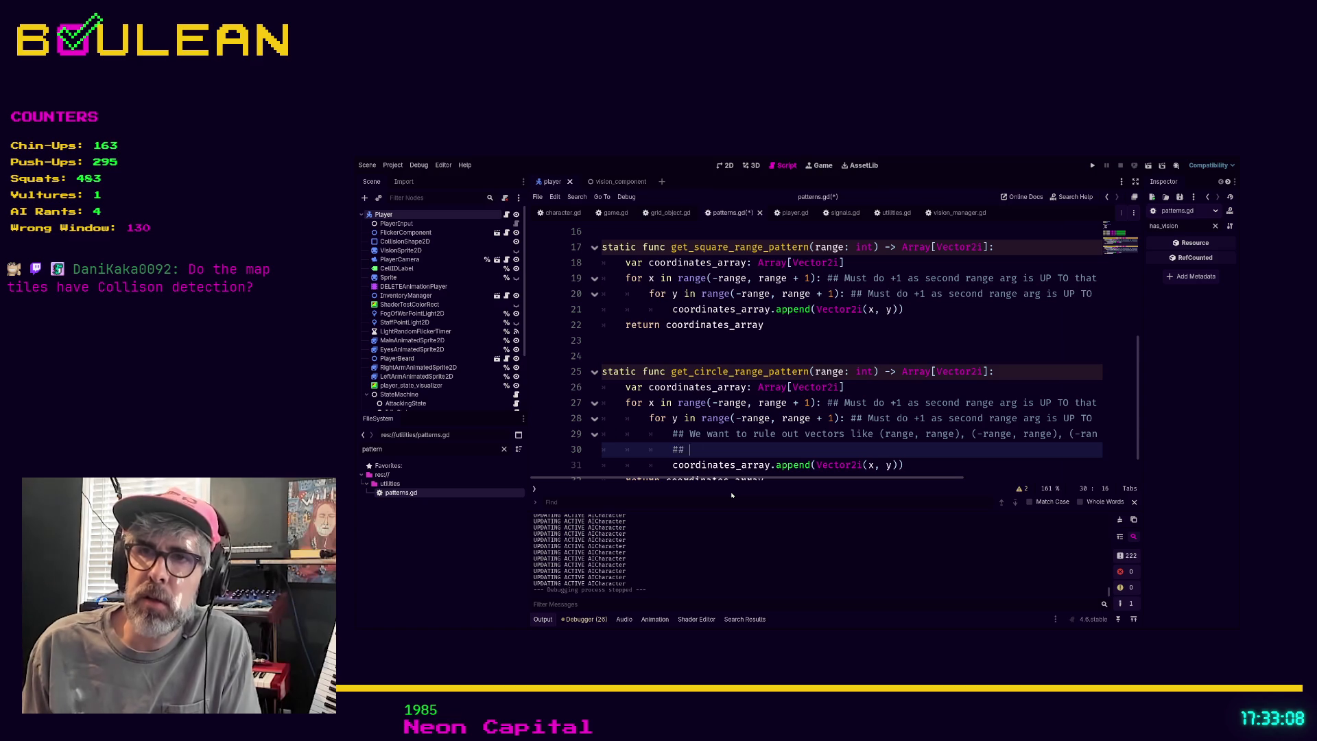
pyautogui.write('If range is 3 ')
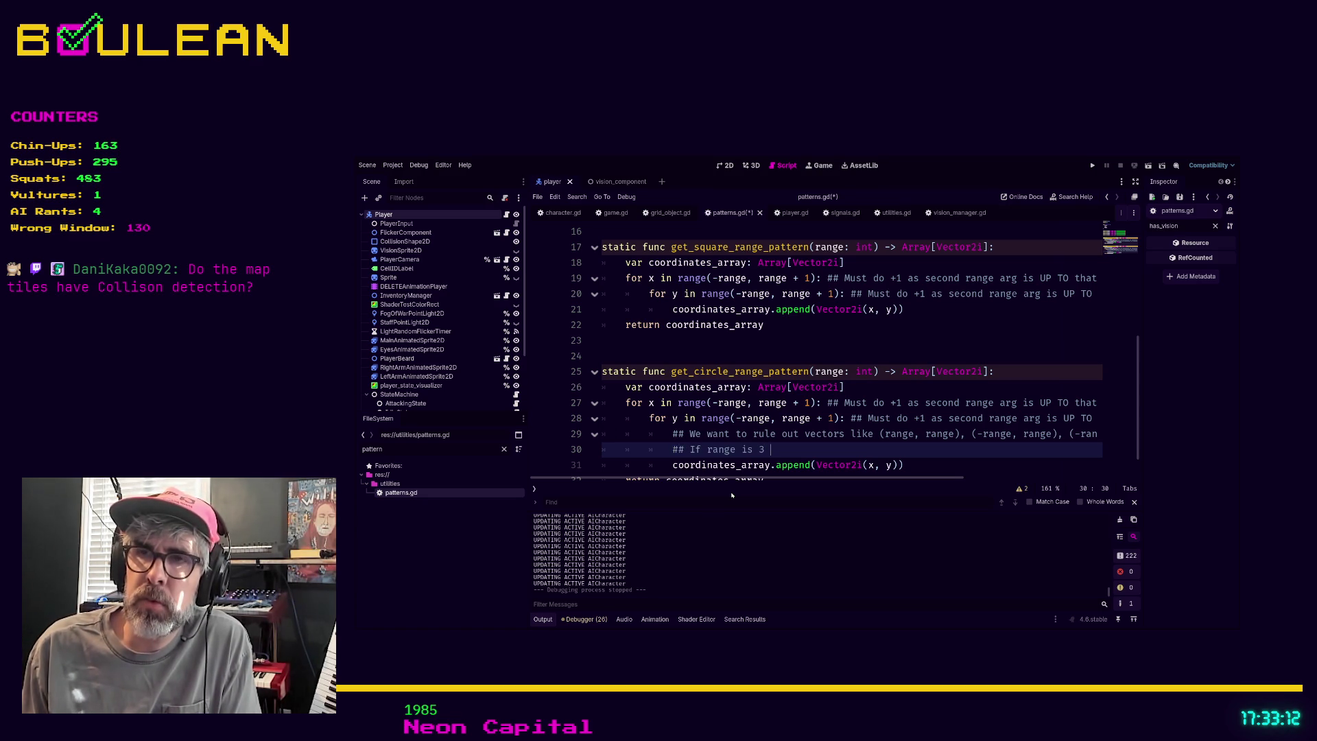
pyautogui.write('w')
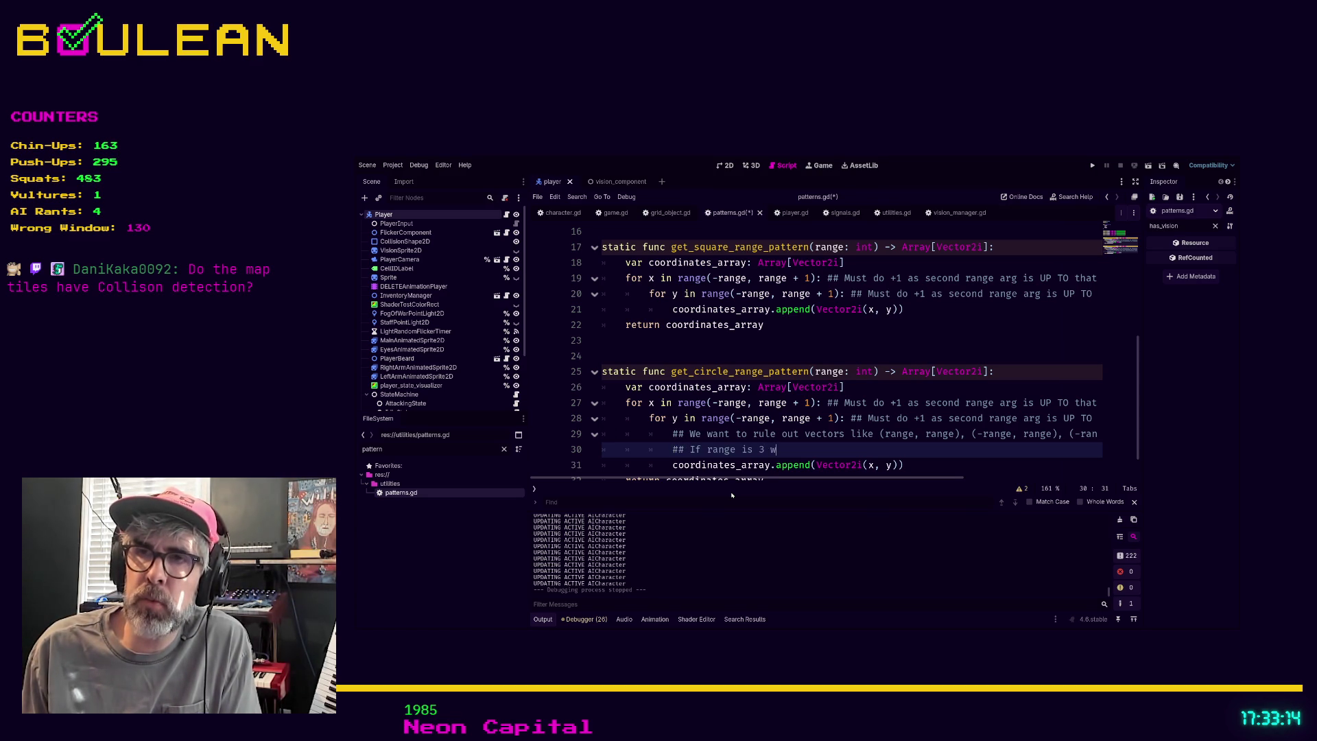
pyautogui.write("e don't want (3, 3)")
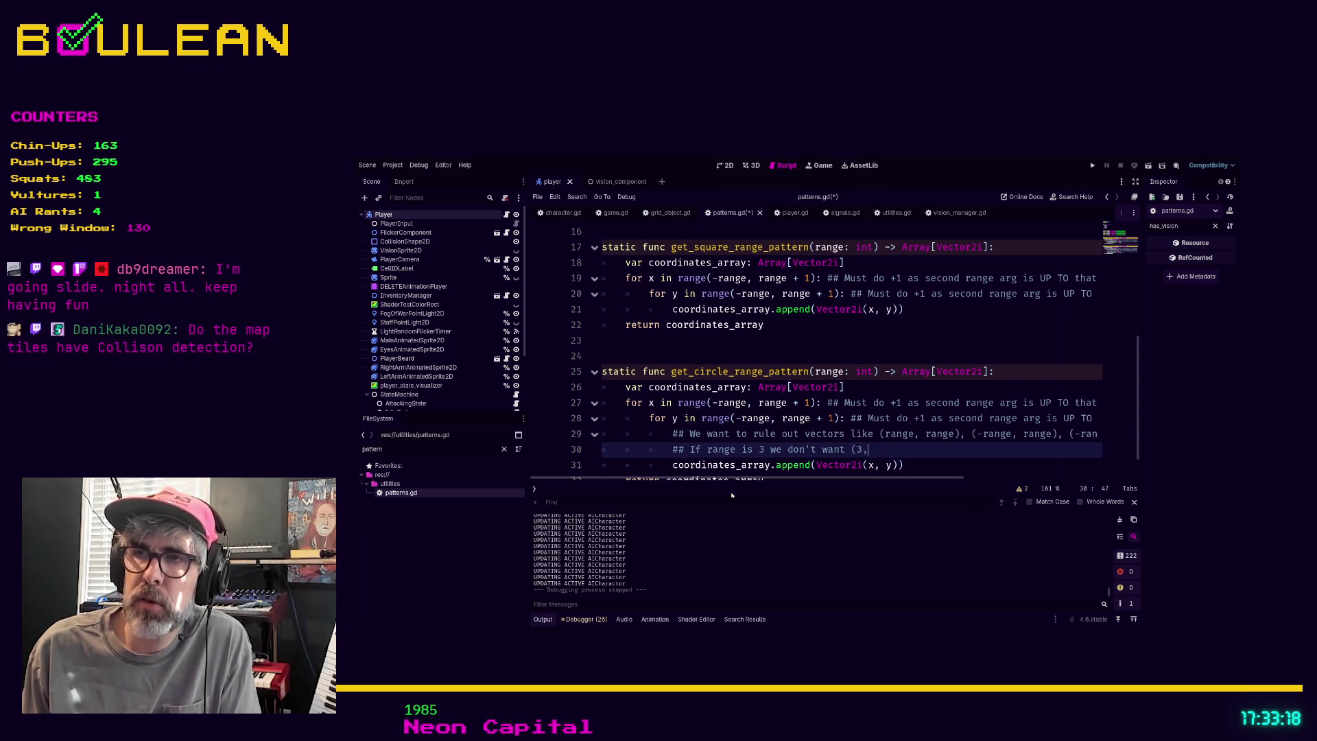
pyautogui.write(', (')
pyautogui.write('-3,')
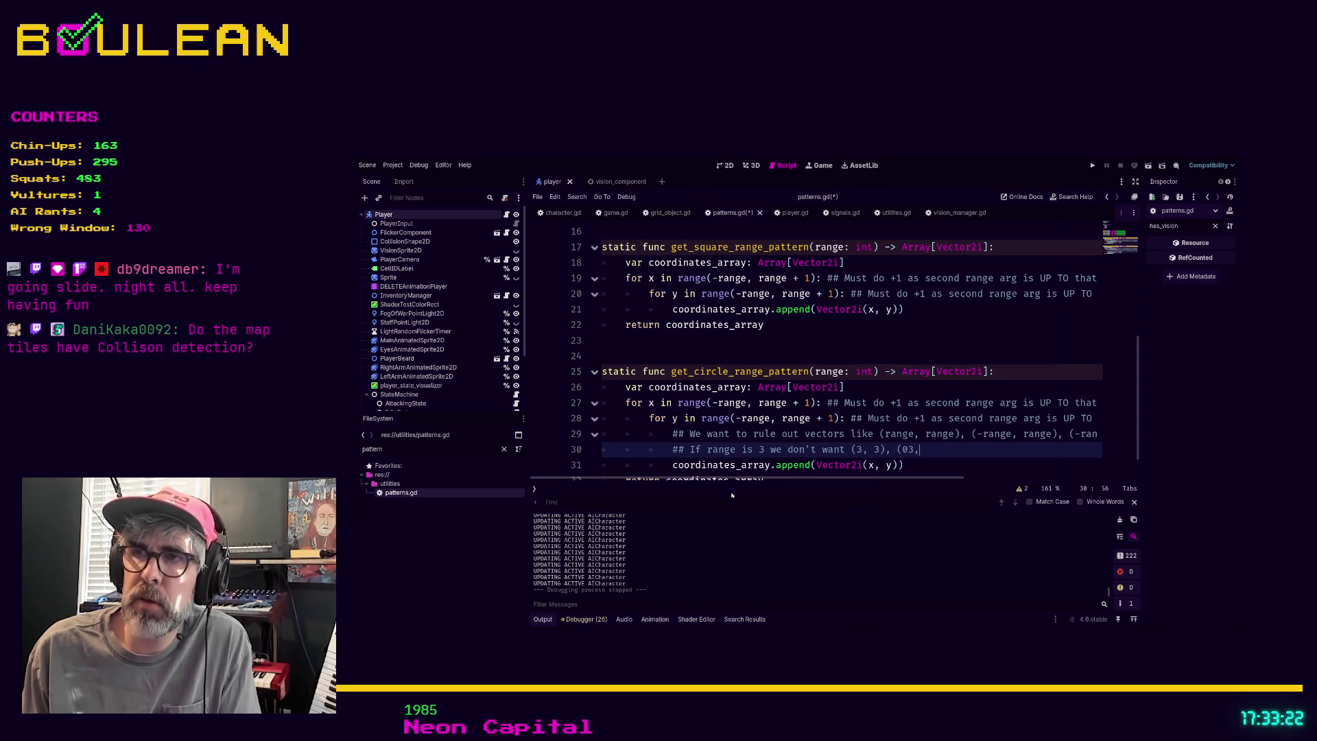
pyautogui.write(' 3), ')
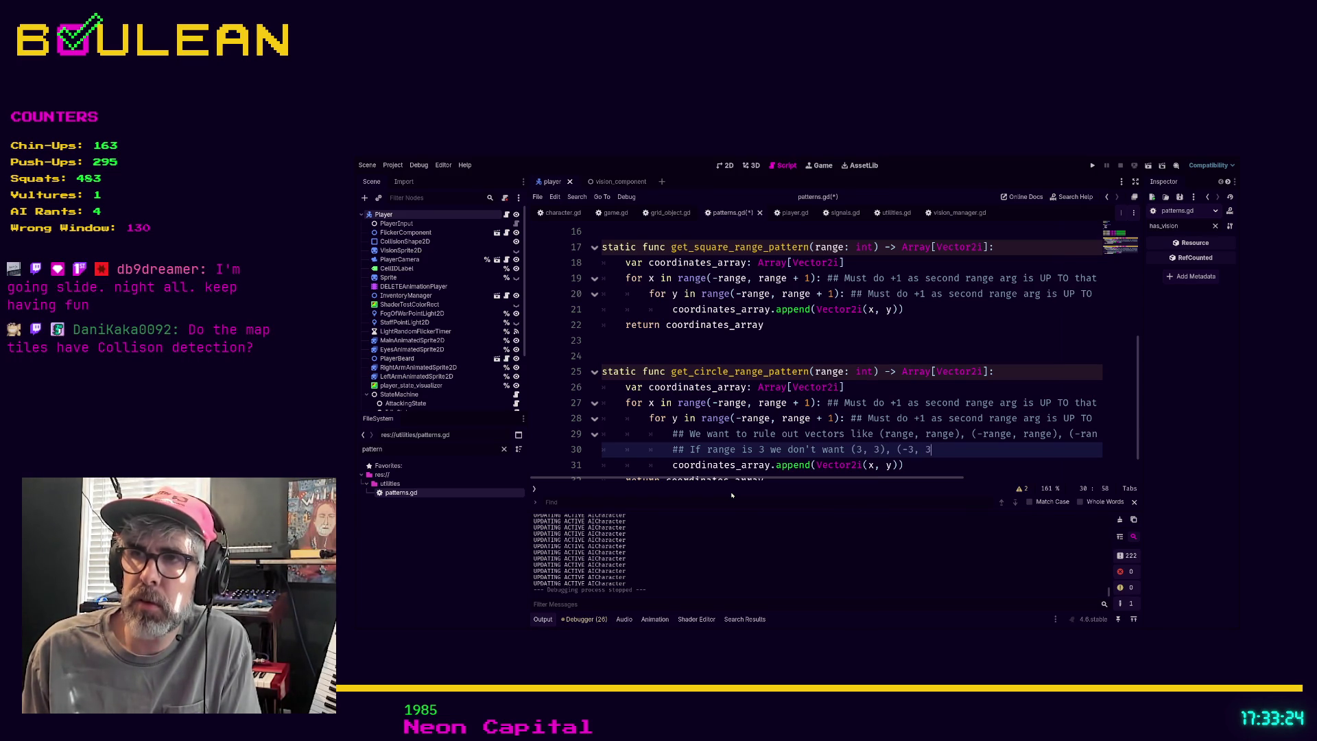
pyautogui.write('(-3,-3), ')
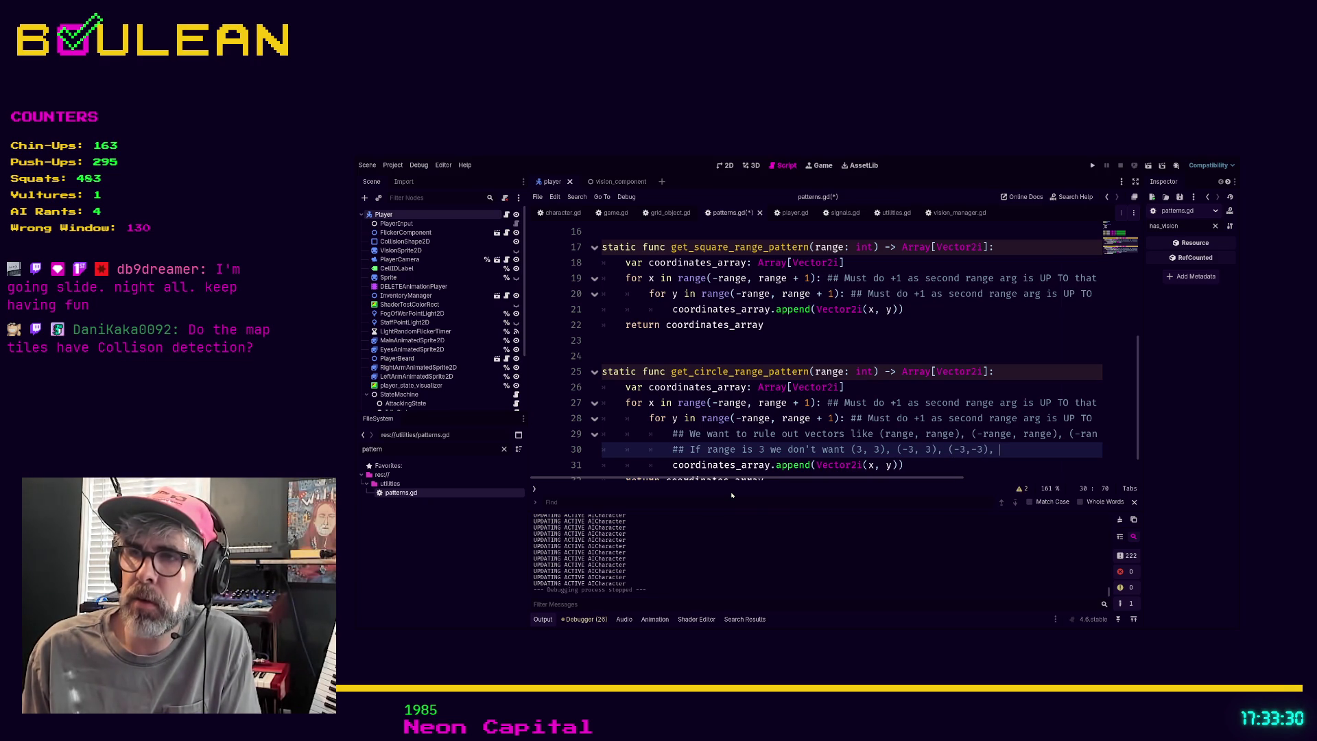
pyautogui.write('(')
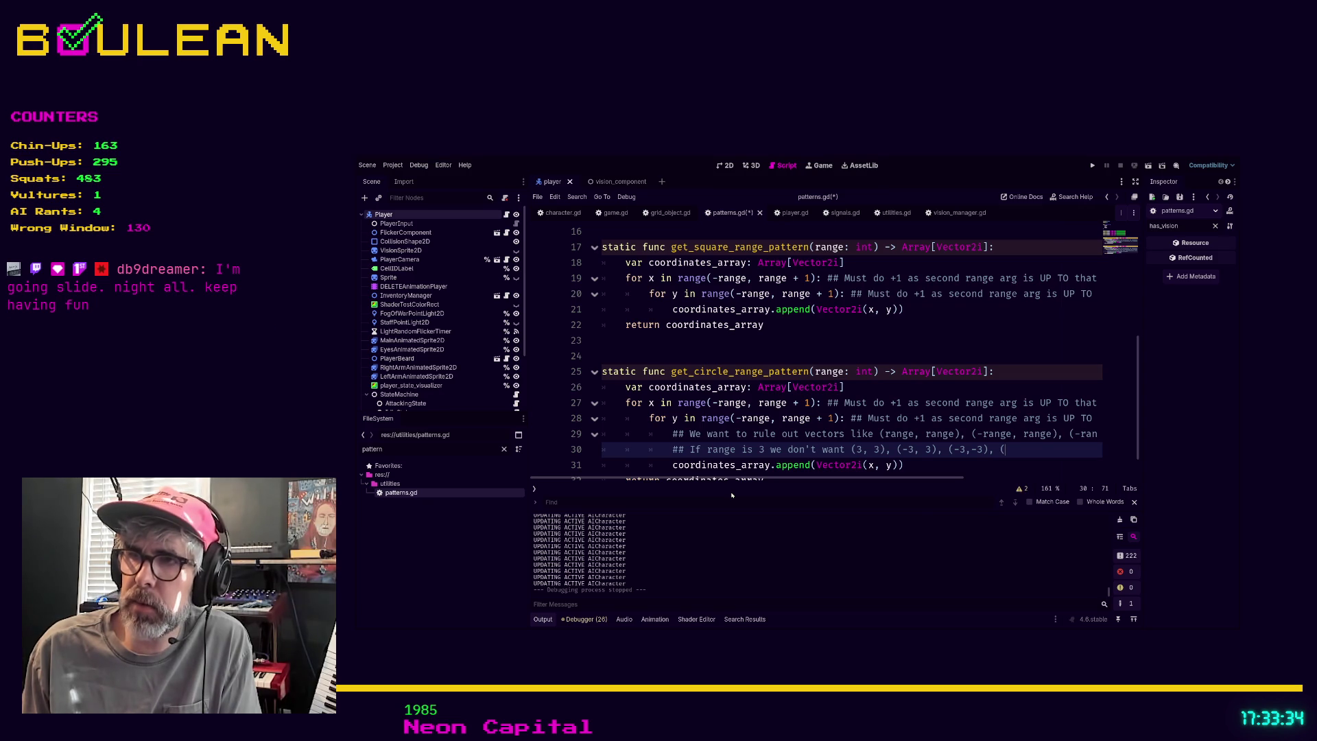
pyautogui.write('3,-3)')
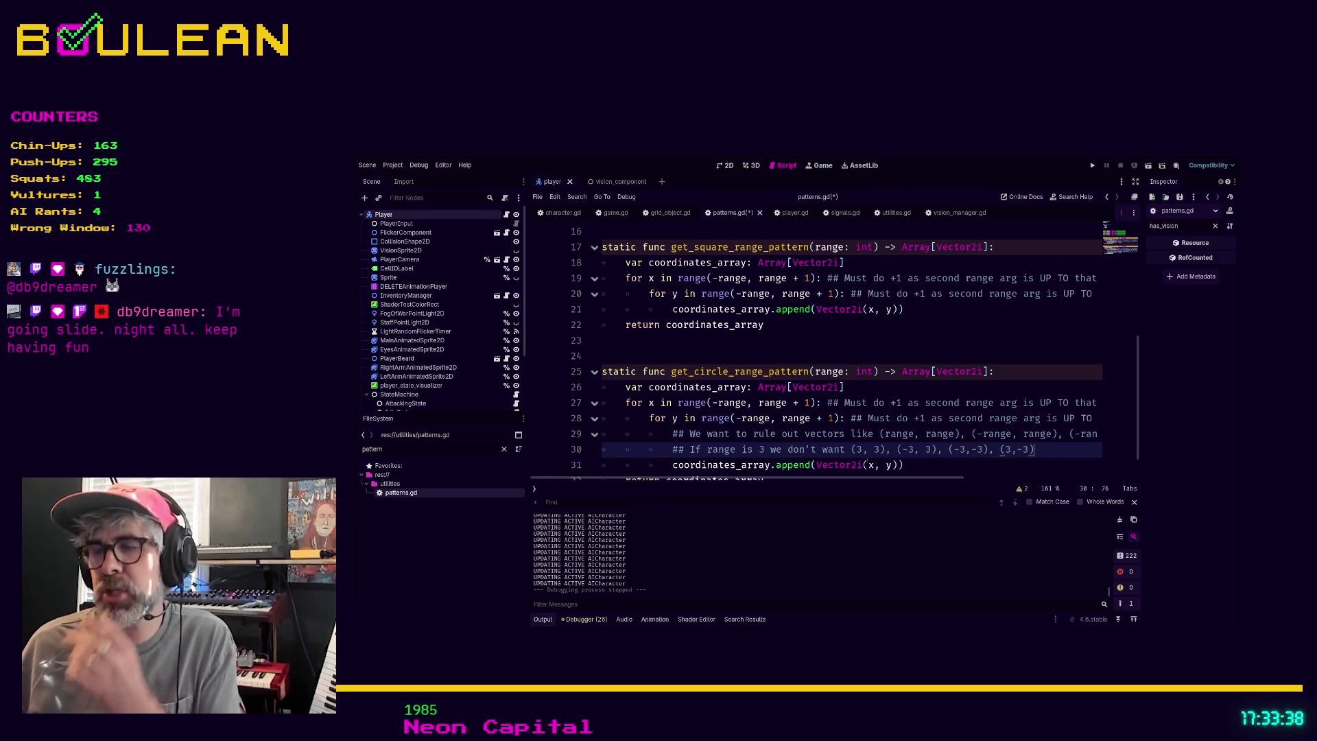
pyautogui.doubleClick(858, 449)
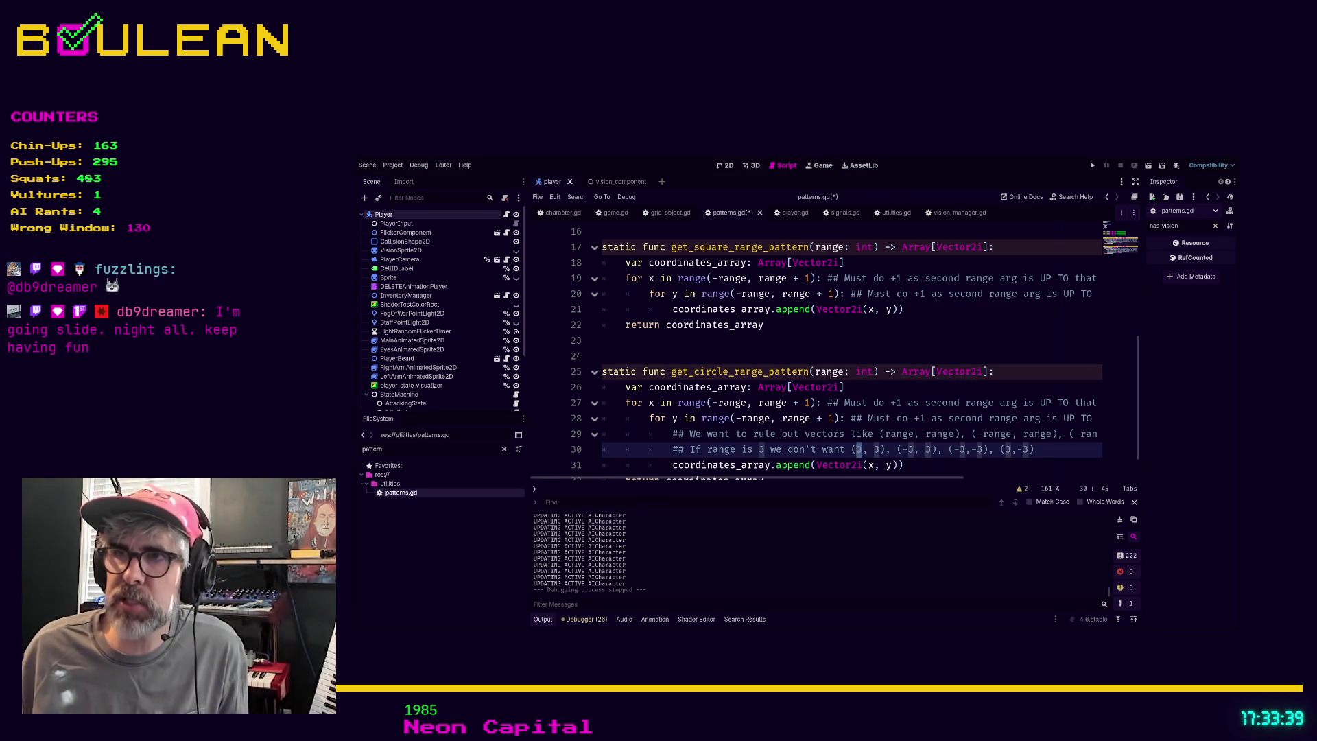
pyautogui.doubleClick(816, 371)
pyautogui.click(764, 449)
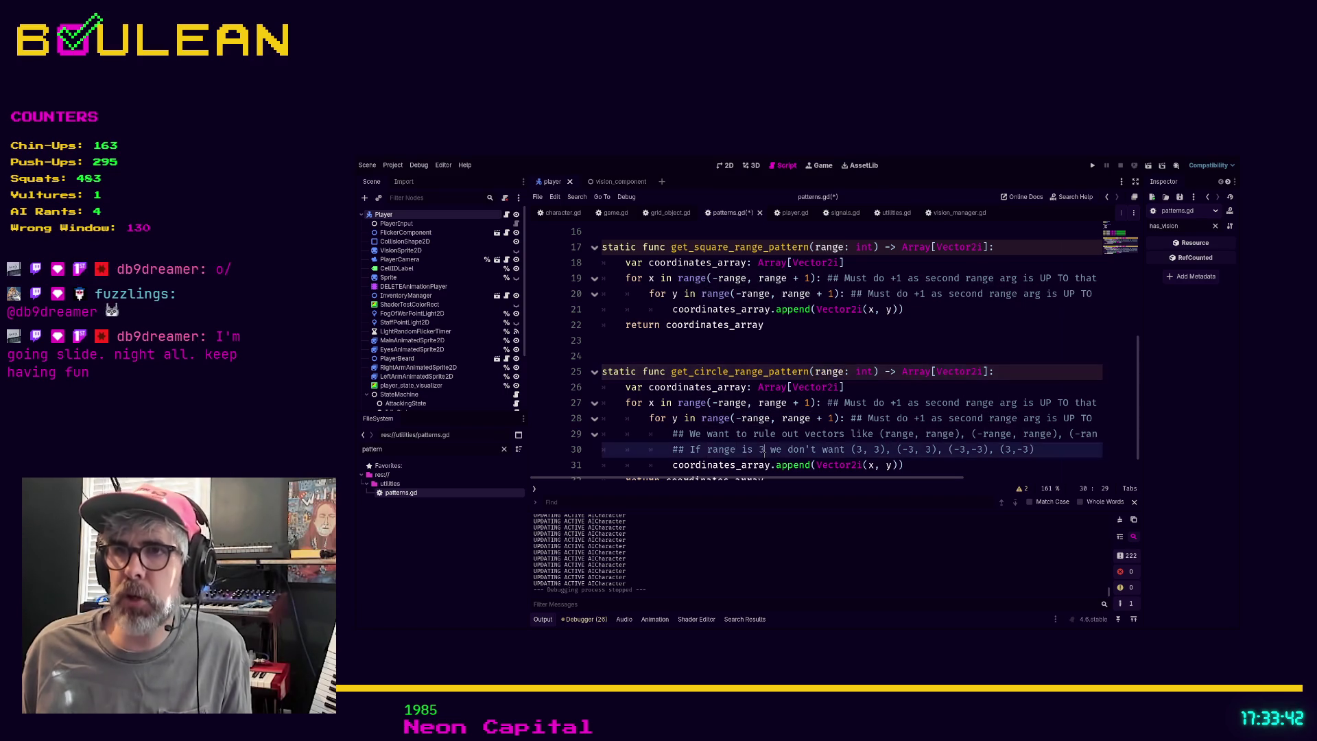
pyautogui.scroll(-1, 821, 429)
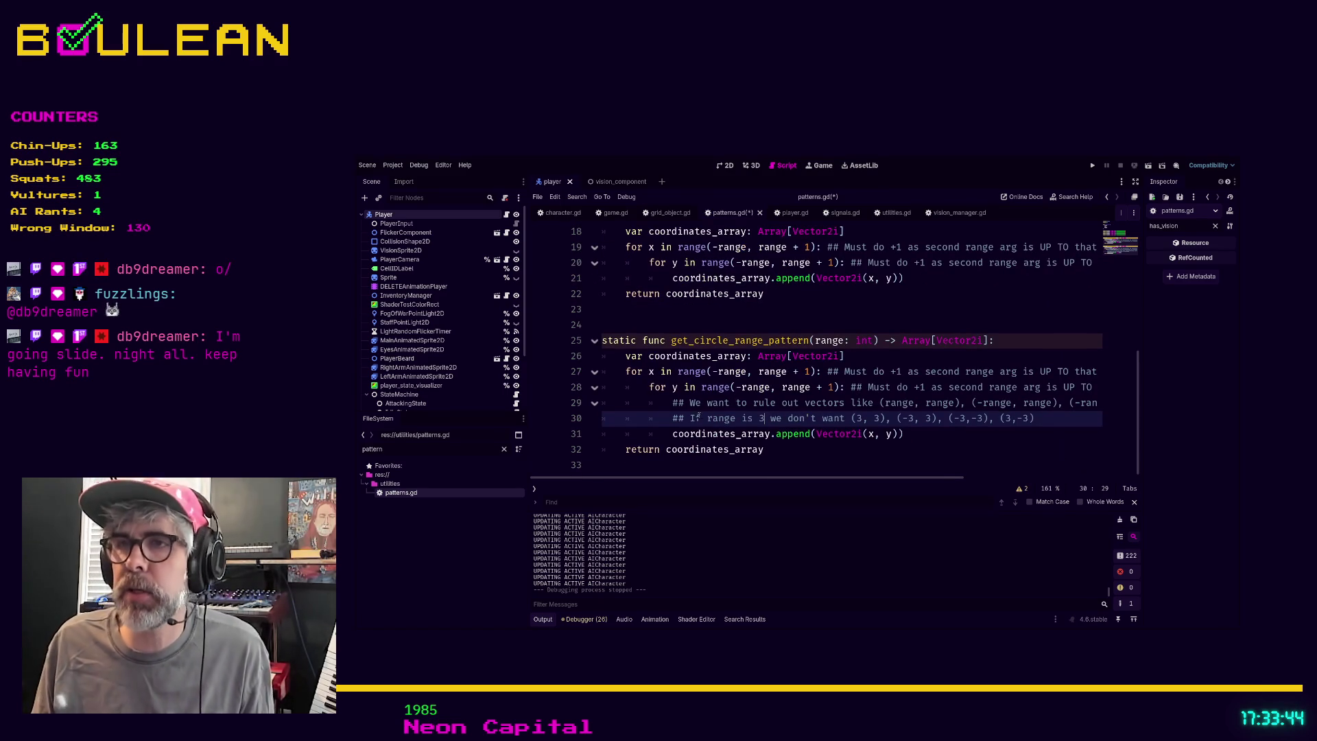
pyautogui.click(876, 417)
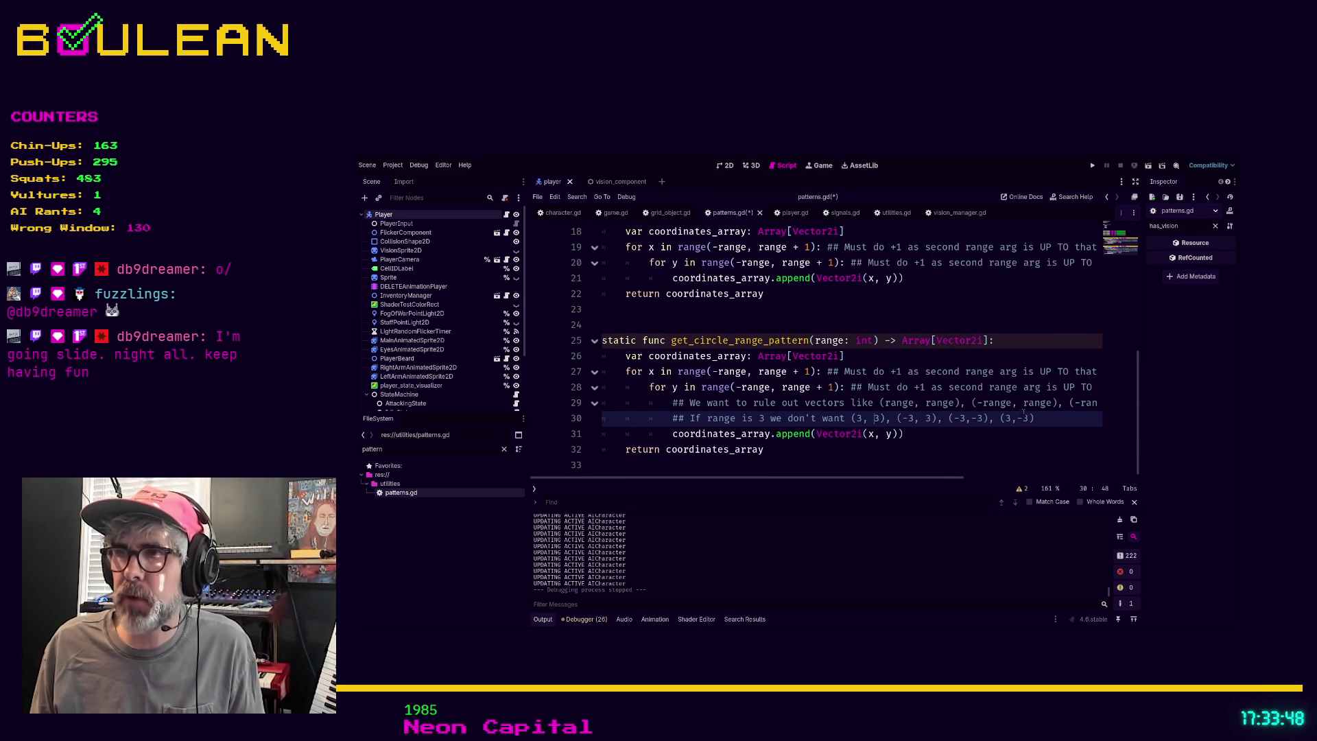
pyautogui.moveTo(1043, 419); pyautogui.dragTo(850, 411)
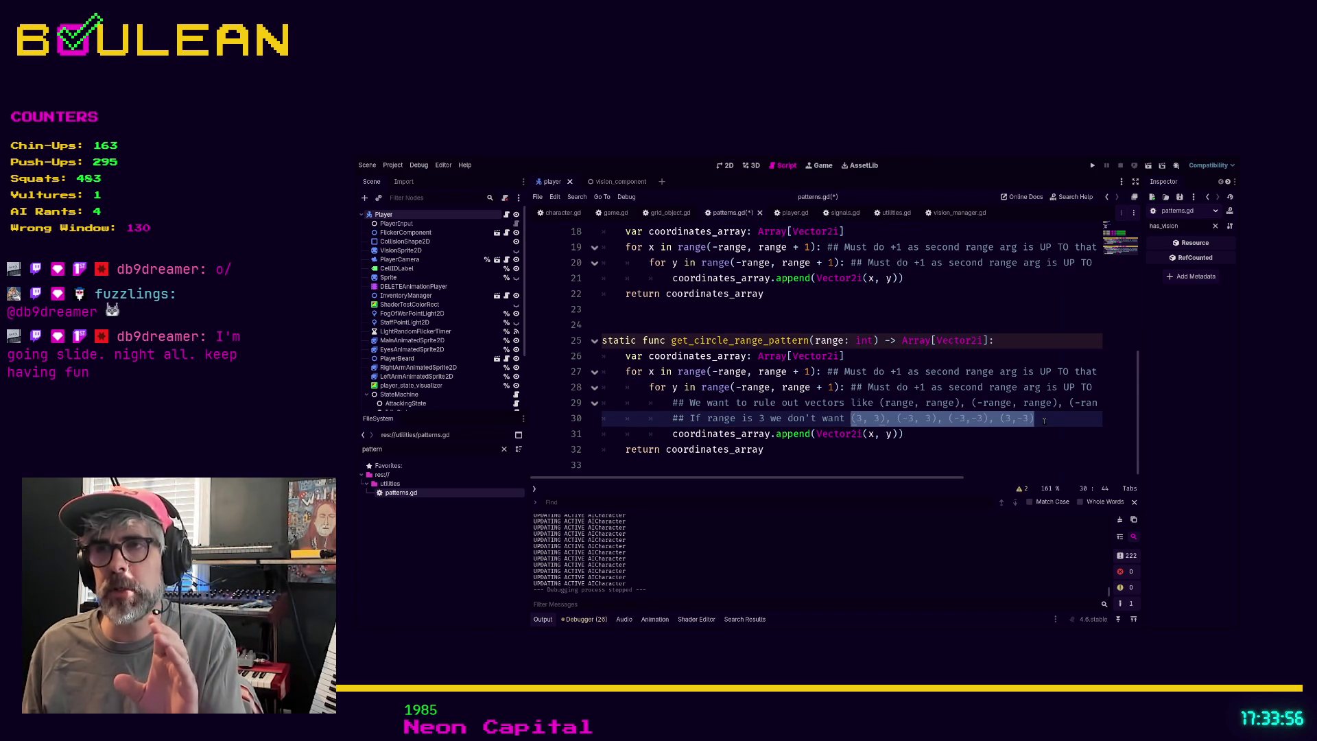
pyautogui.click(1044, 420)
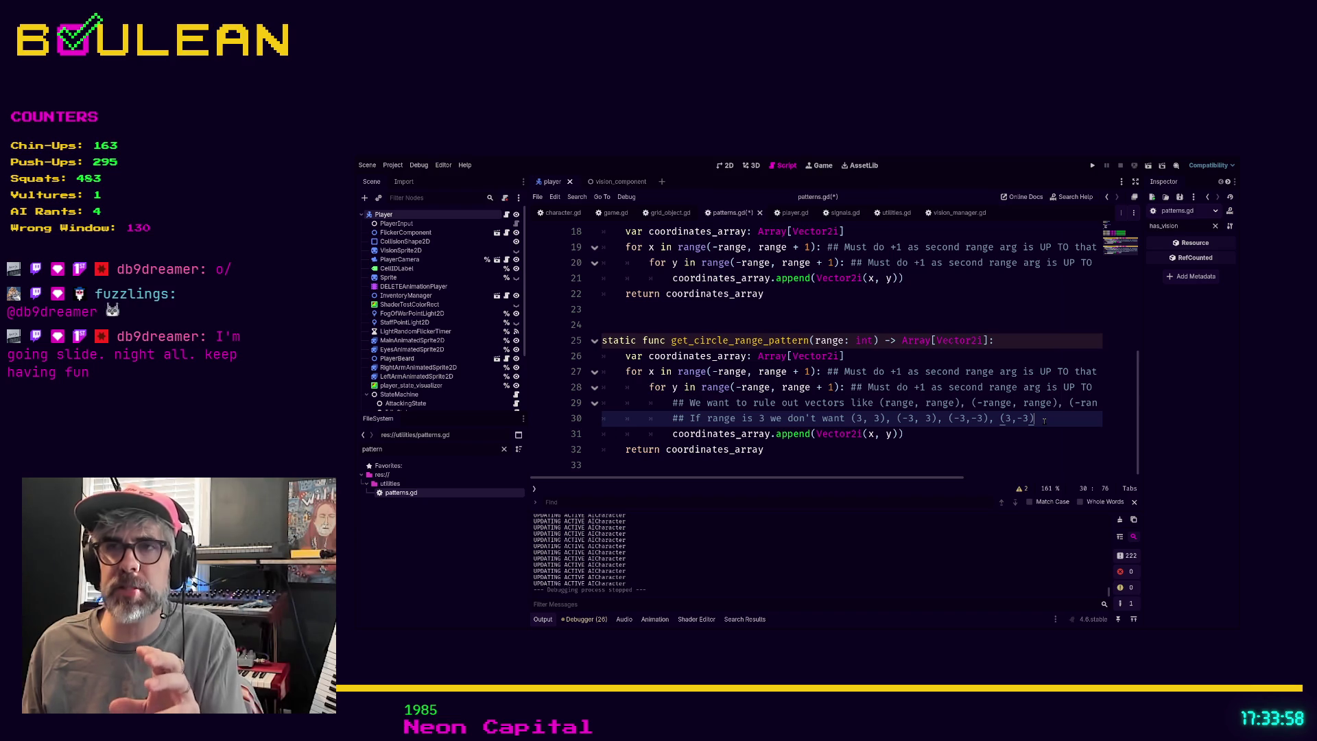
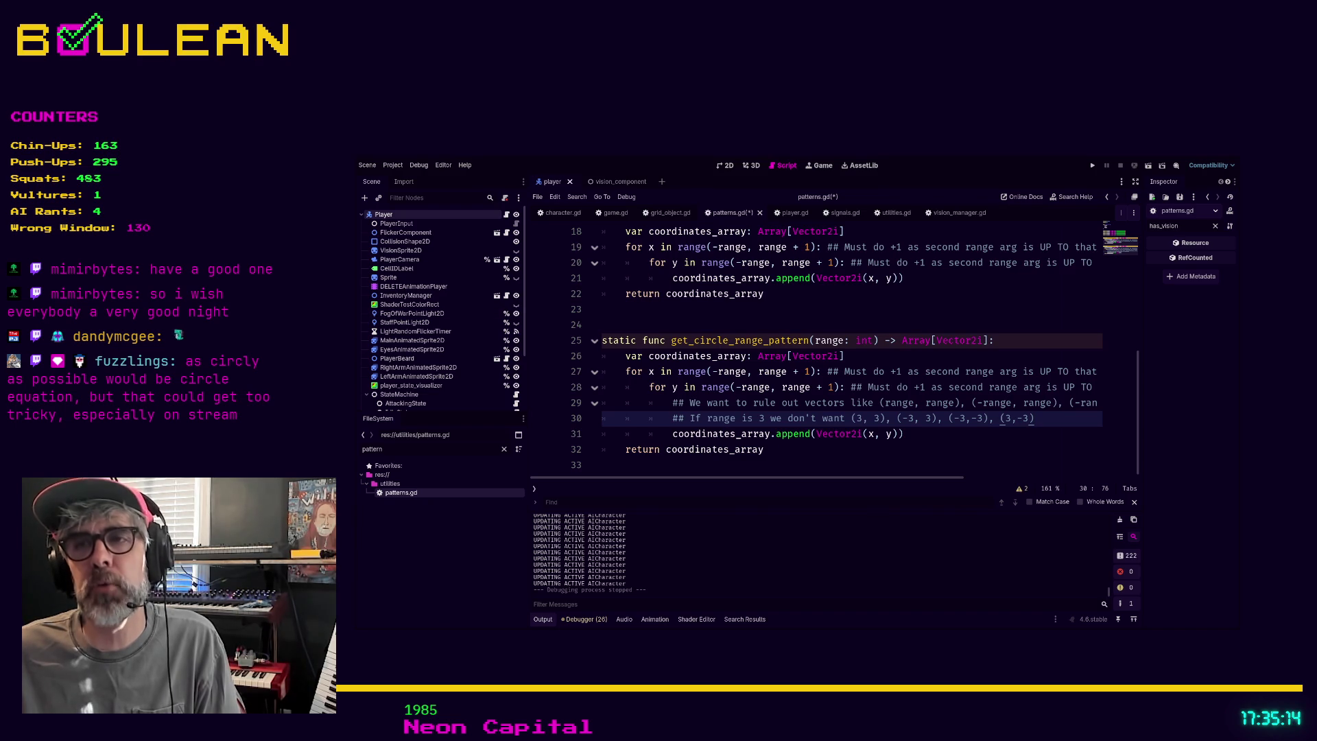
# Highlight the circle and square range pattern functions in patterns.gd, then leave Godot with F5.
pyautogui.moveTo(765, 449); pyautogui.dragTo(605, 350)
pyautogui.hotkey('shift', 'Up')
pyautogui.hotkey('shift', 'Up')
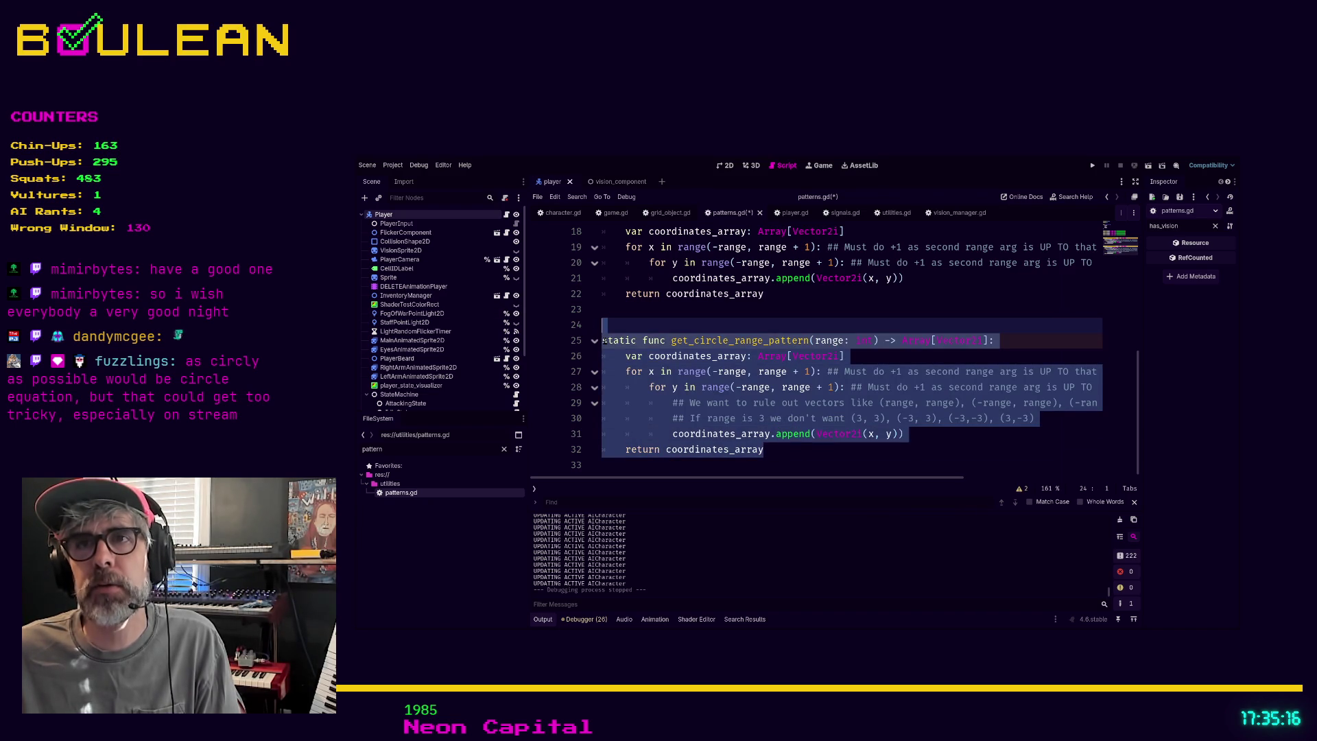
pyautogui.click(603, 340)
pyautogui.scroll(2, 688, 344)
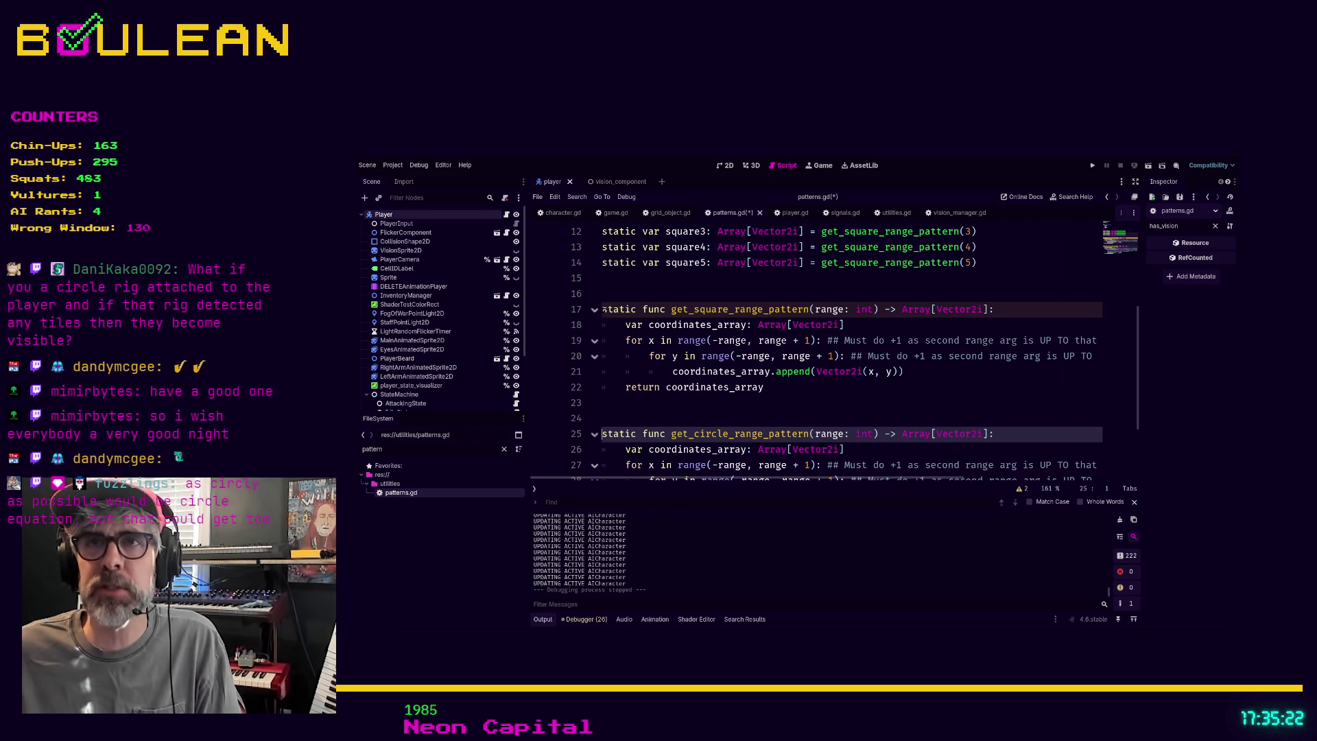
pyautogui.moveTo(603, 310)
pyautogui.mouseDown()
pyautogui.moveTo(686, 313)
pyautogui.moveTo(754, 357)
pyautogui.moveTo(769, 387)
pyautogui.mouseUp()
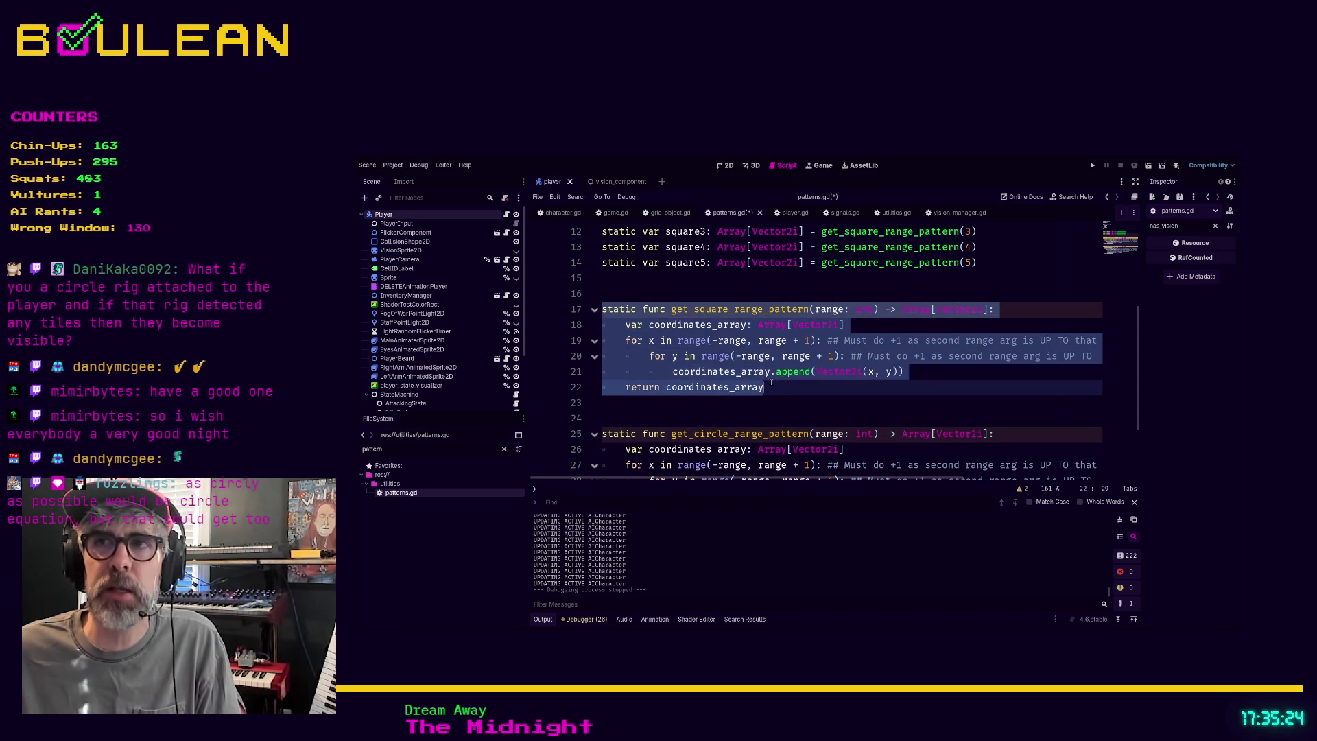
pyautogui.scroll(-1, 769, 382)
pyautogui.scroll(-2, 768, 382)
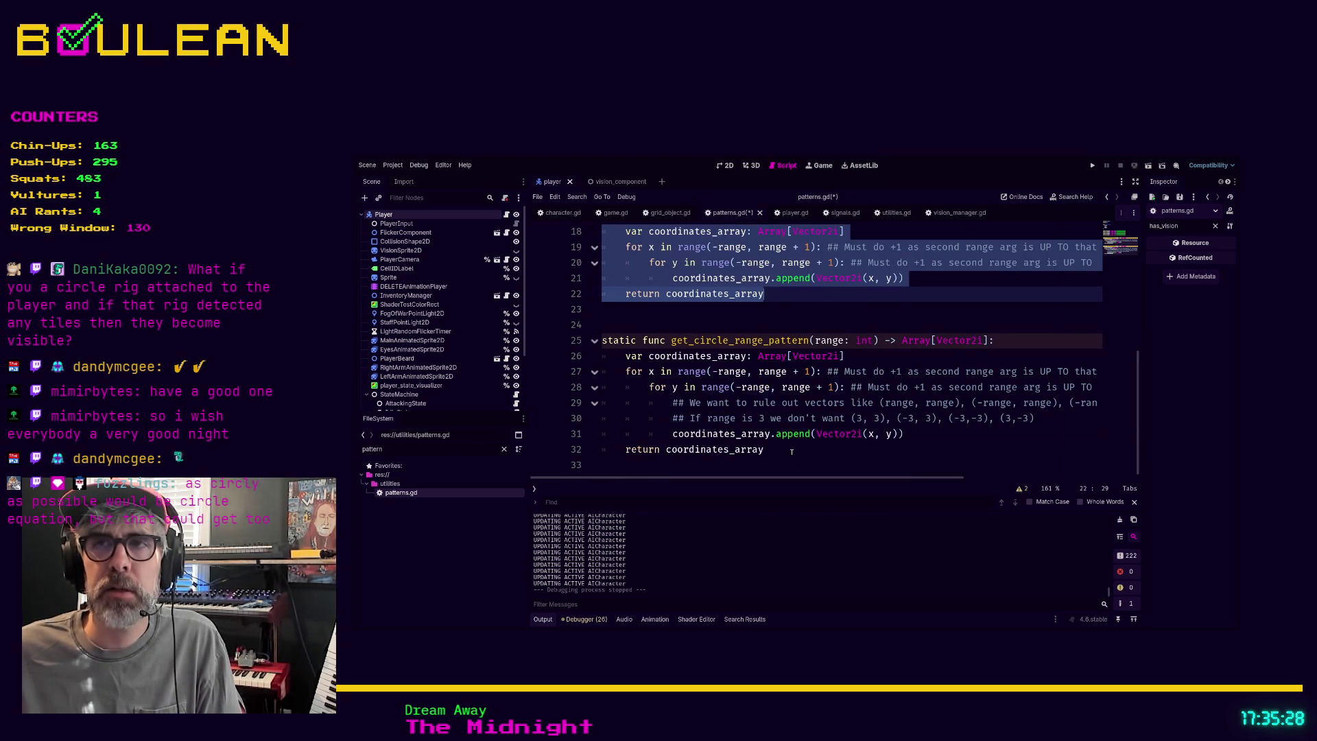
pyautogui.click(791, 450)
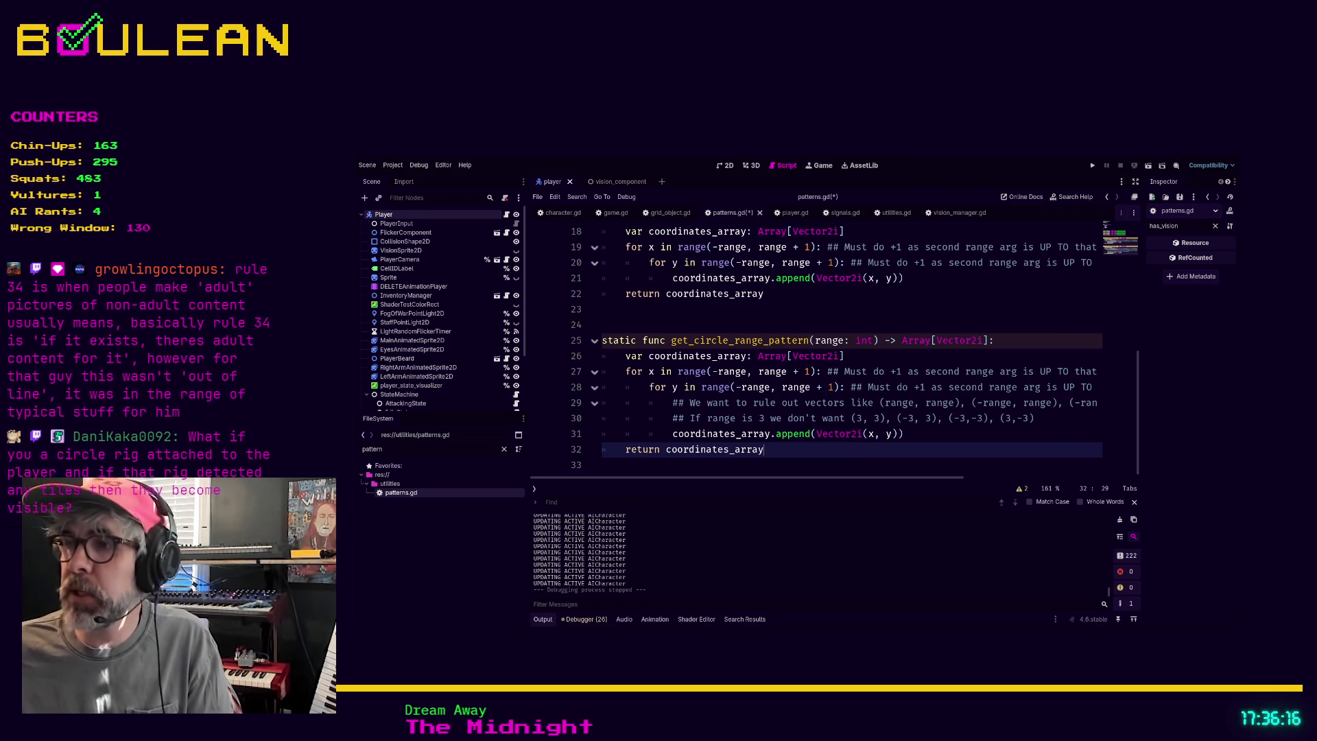
pyautogui.press('F5')
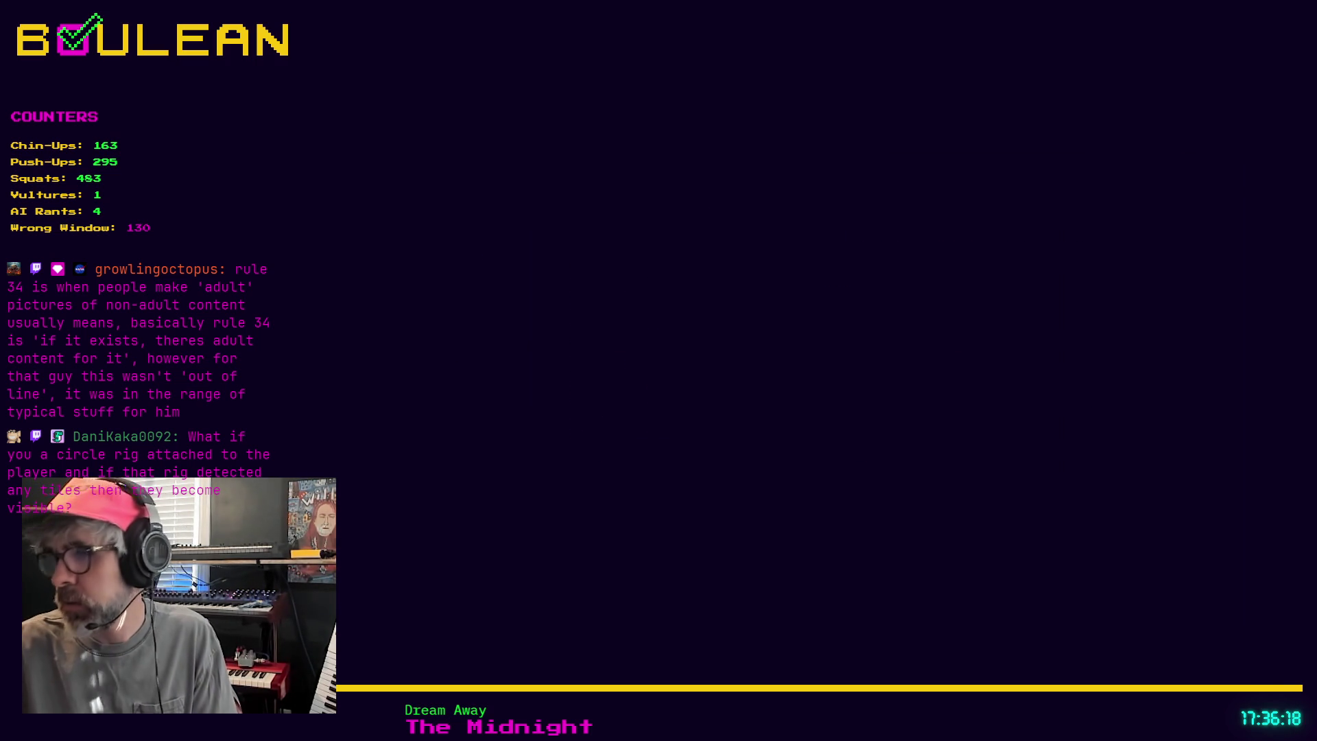
# Bring up the Pixel Circle Generator, enlarge the page, and try a 50×5 circle.
pyautogui.hotkey('alt', 'Tab')
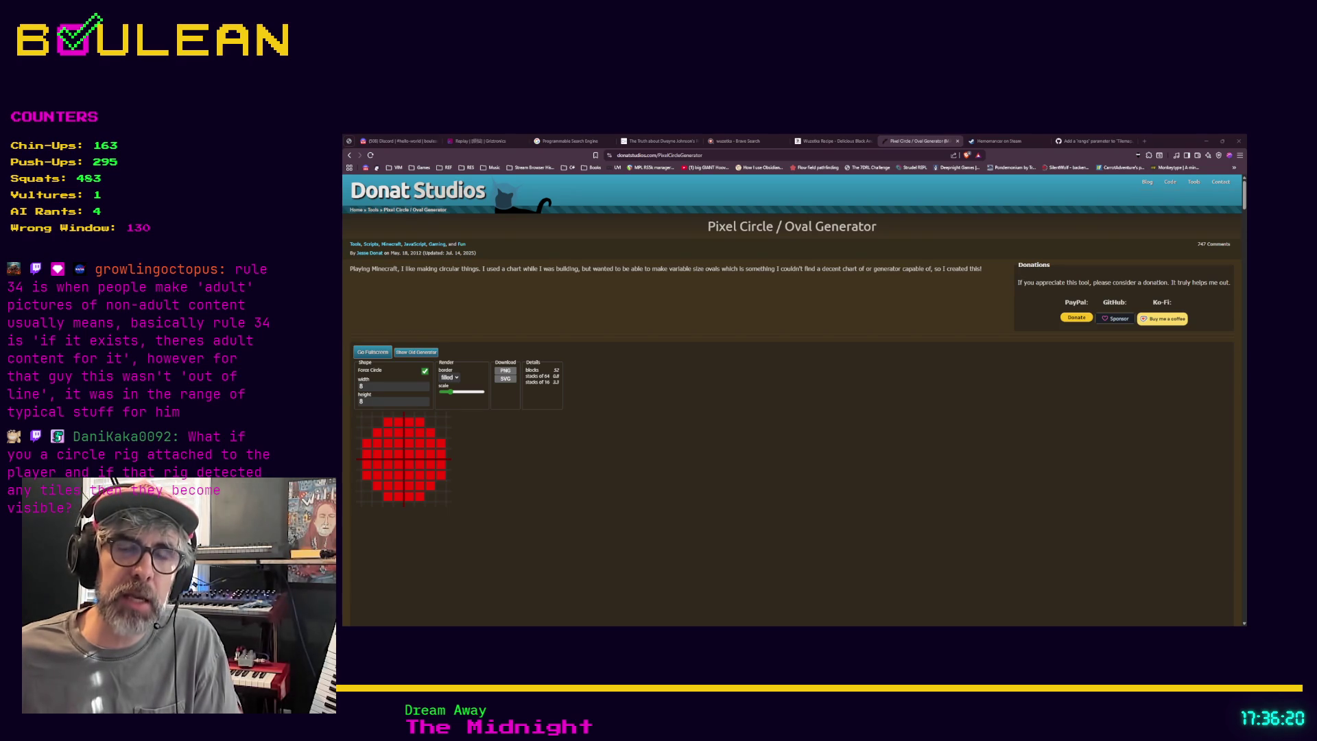
pyautogui.hotkey('ctrl', '+')
pyautogui.hotkey('ctrl', '+')
pyautogui.scroll(-1, 773, 175)
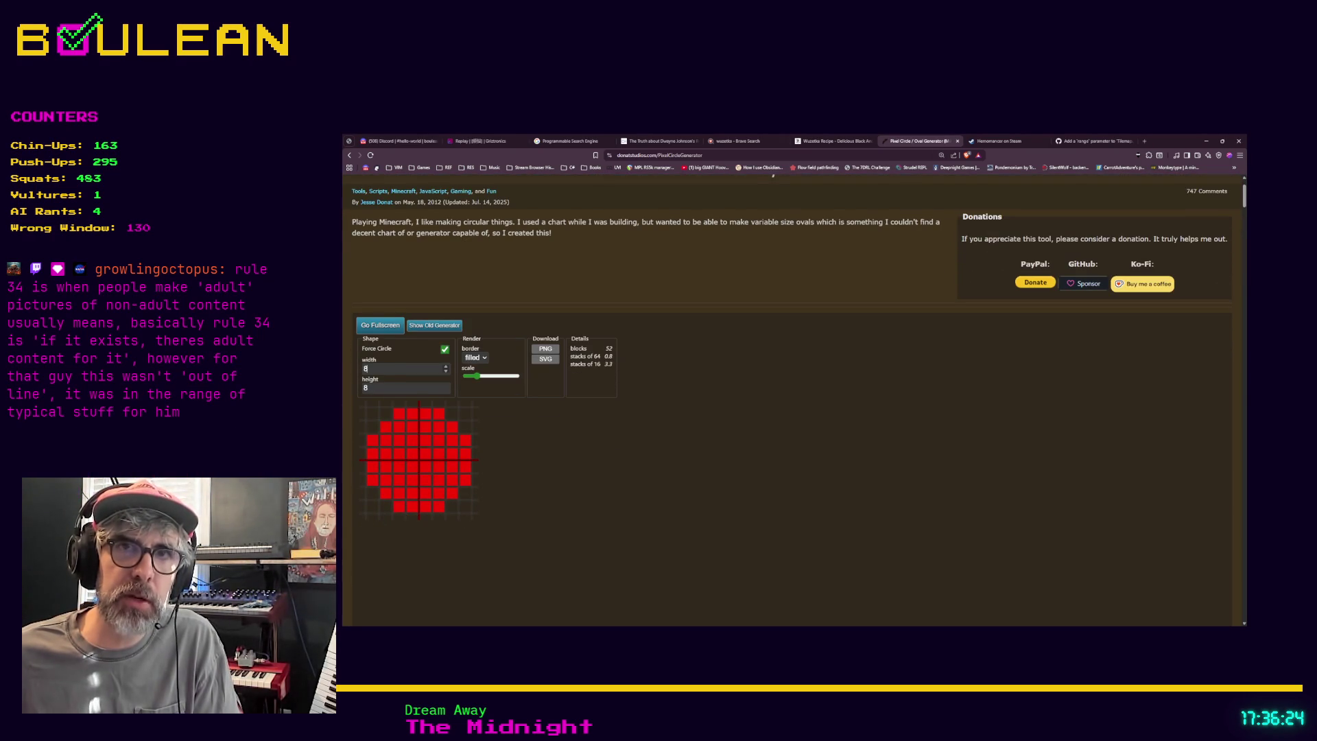
pyautogui.doubleClick(396, 370)
pyautogui.write('50')
pyautogui.press('Tab')
pyautogui.write('5')
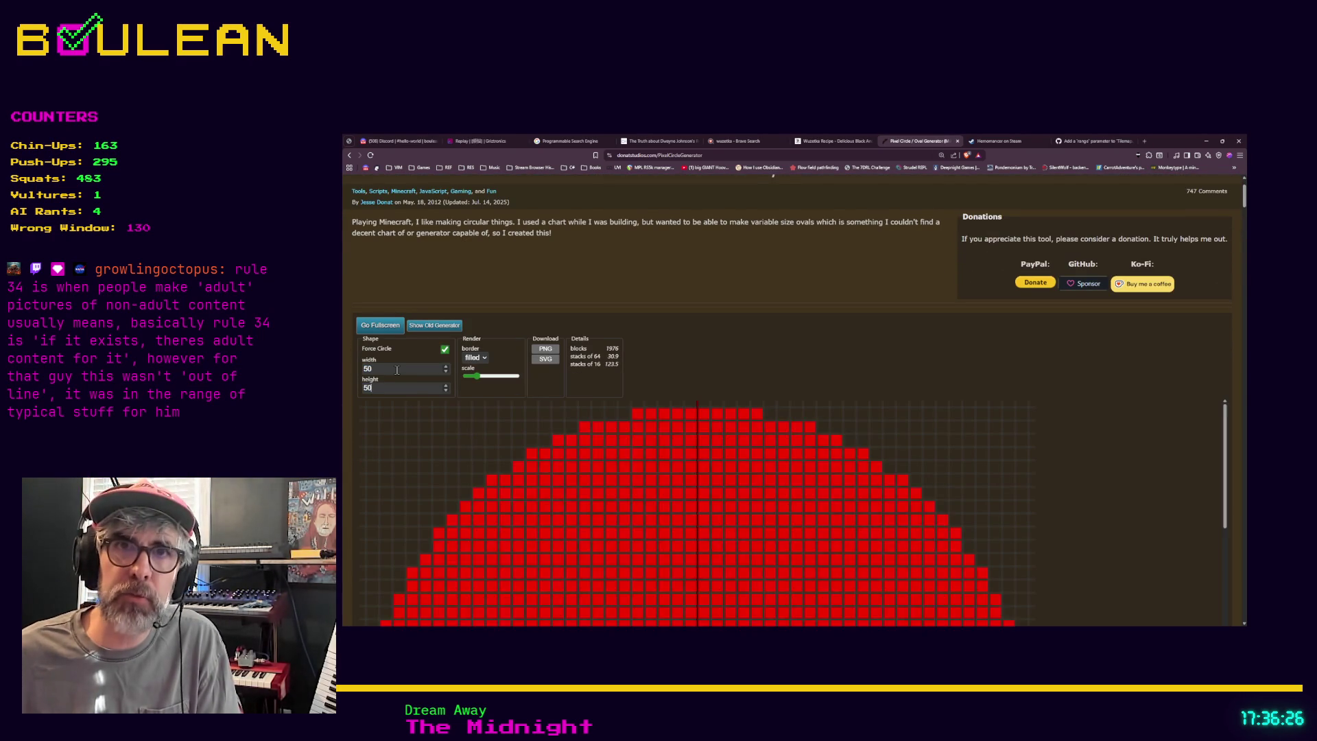
pyautogui.keyDown('ctrl'); pyautogui.scroll(-2, 767, 358); pyautogui.keyUp('ctrl')
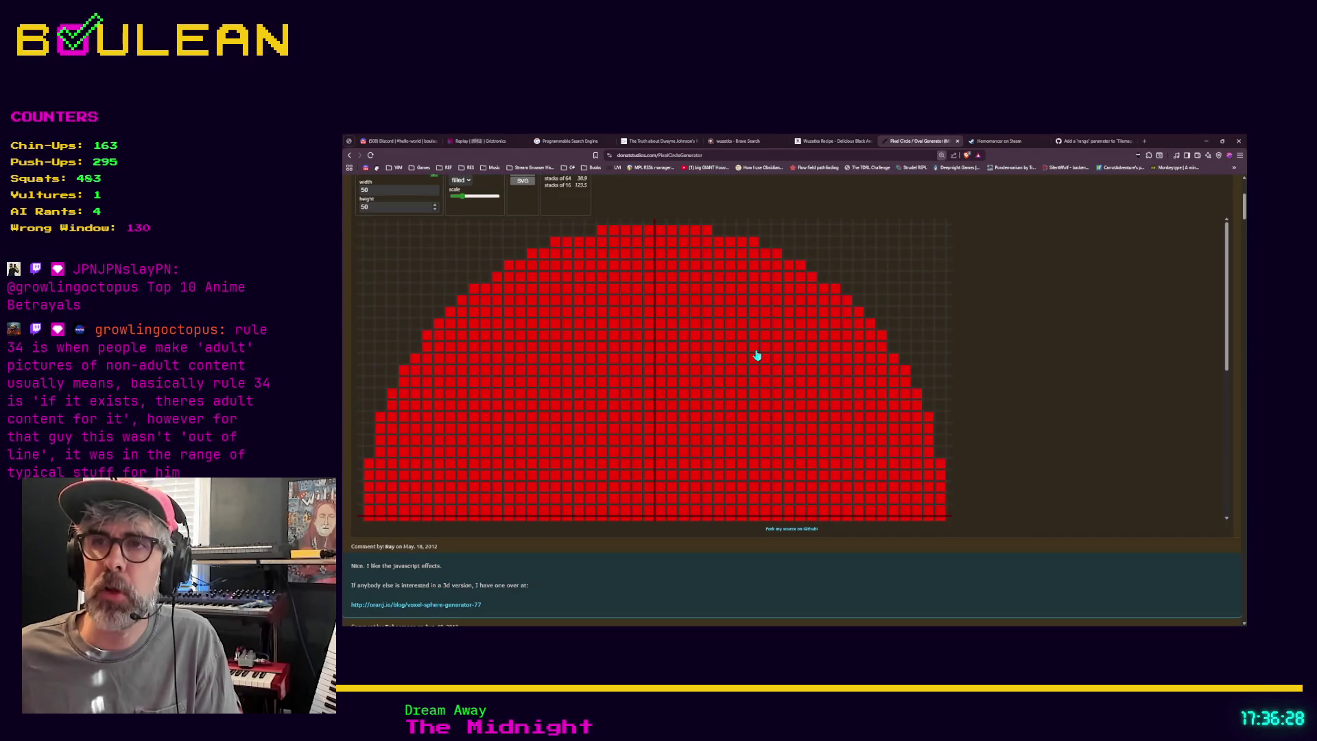
pyautogui.keyDown('ctrl'); pyautogui.scroll(-1, 757, 354); pyautogui.keyUp('ctrl')
pyautogui.scroll(-1, 635, 406)
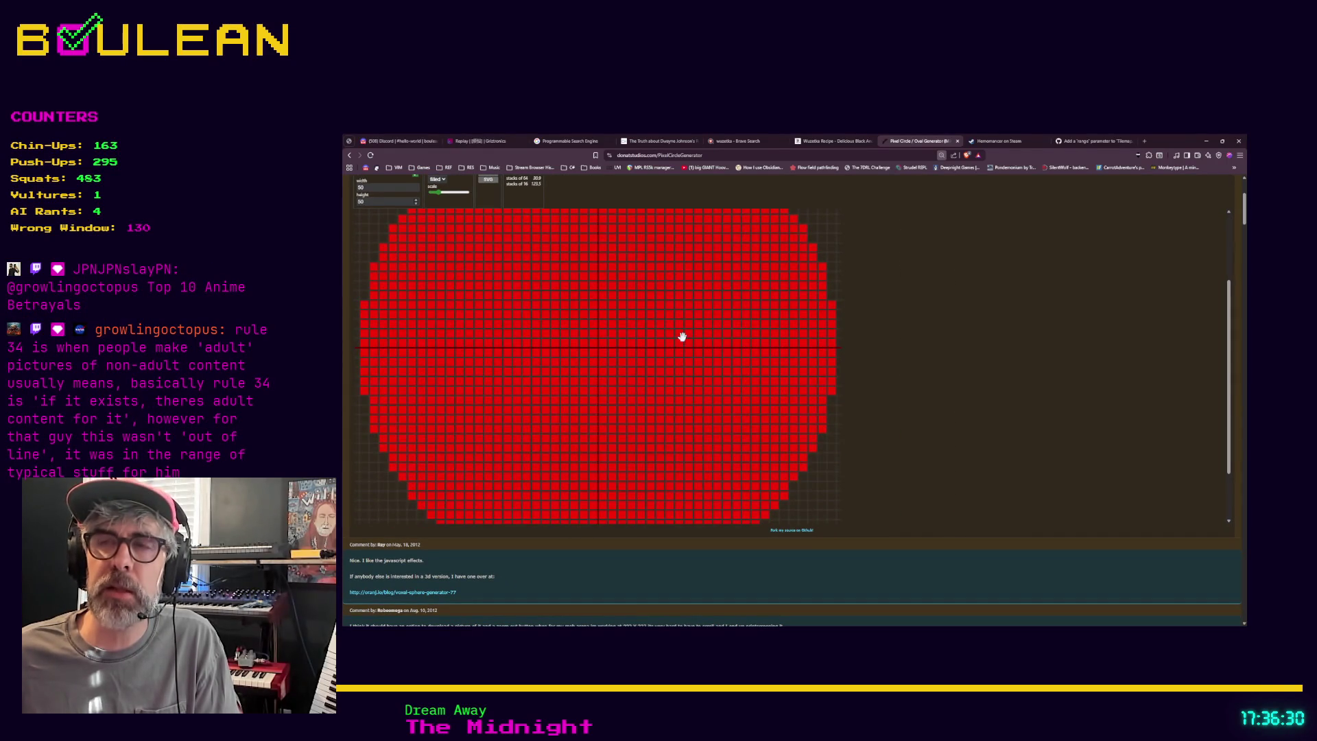
pyautogui.keyDown('ctrl'); pyautogui.scroll(-1, 572, 305); pyautogui.keyUp('ctrl')
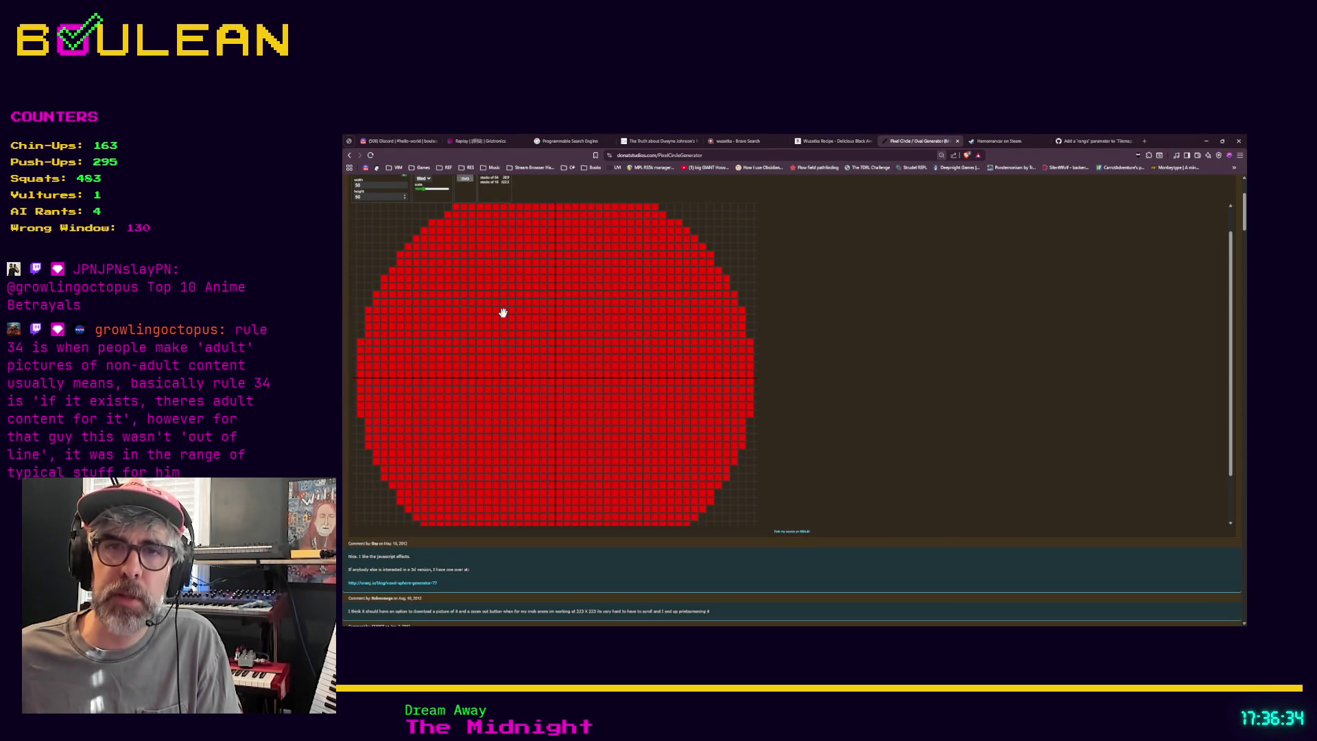
pyautogui.scroll(-3, 694, 561)
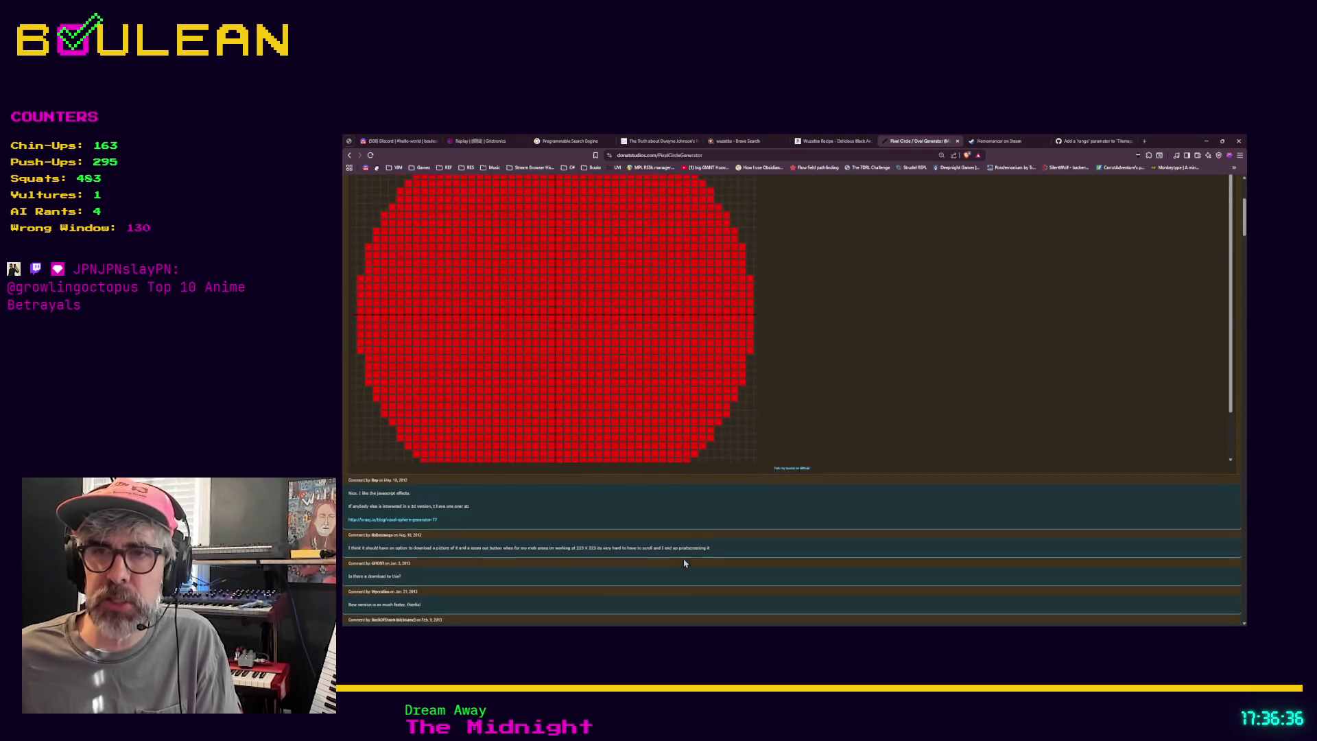
pyautogui.scroll(-1, 628, 560)
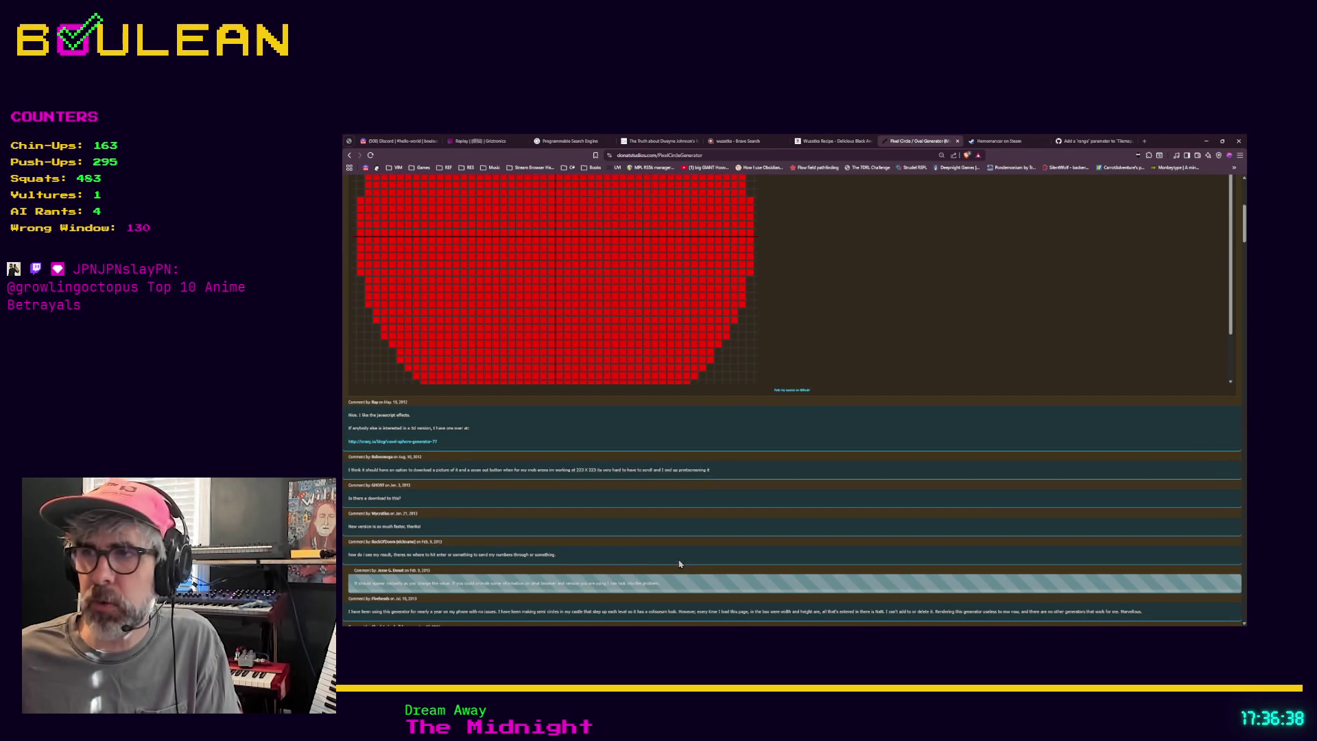
pyautogui.scroll(1, 655, 532)
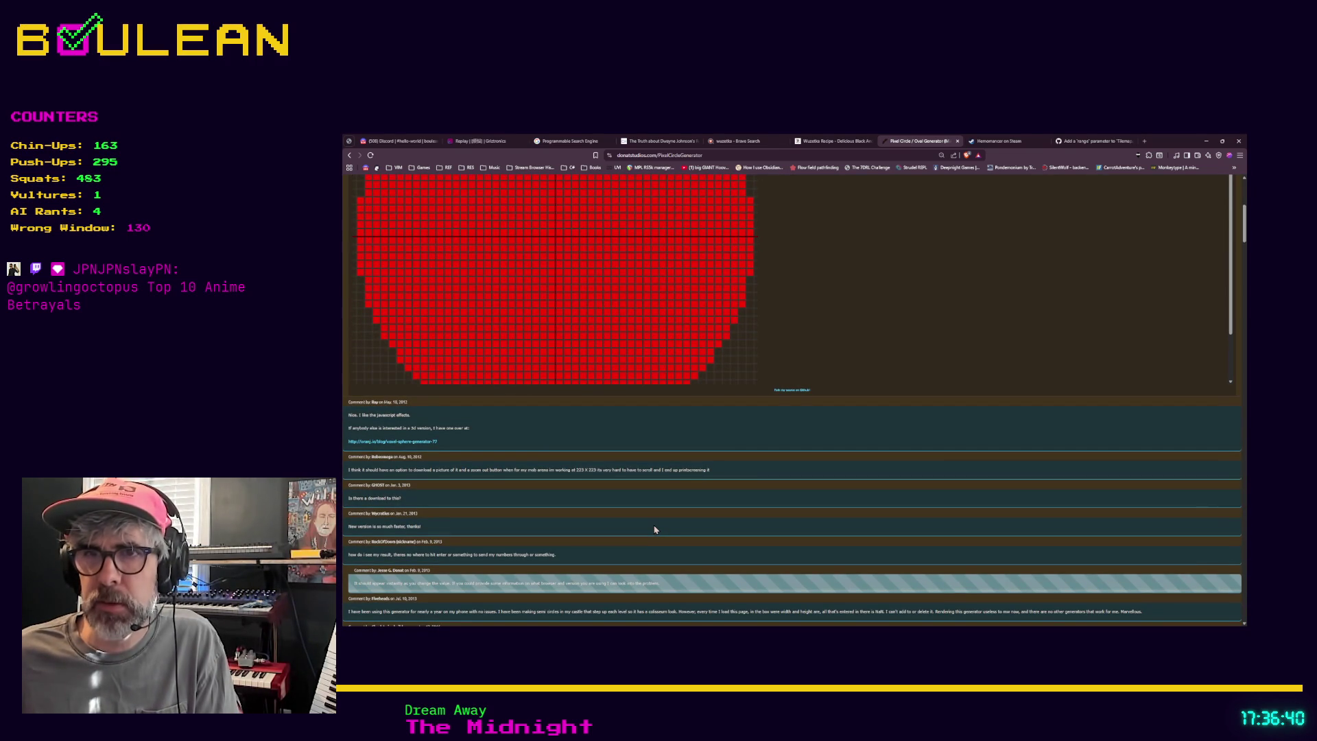
pyautogui.scroll(8, 655, 530)
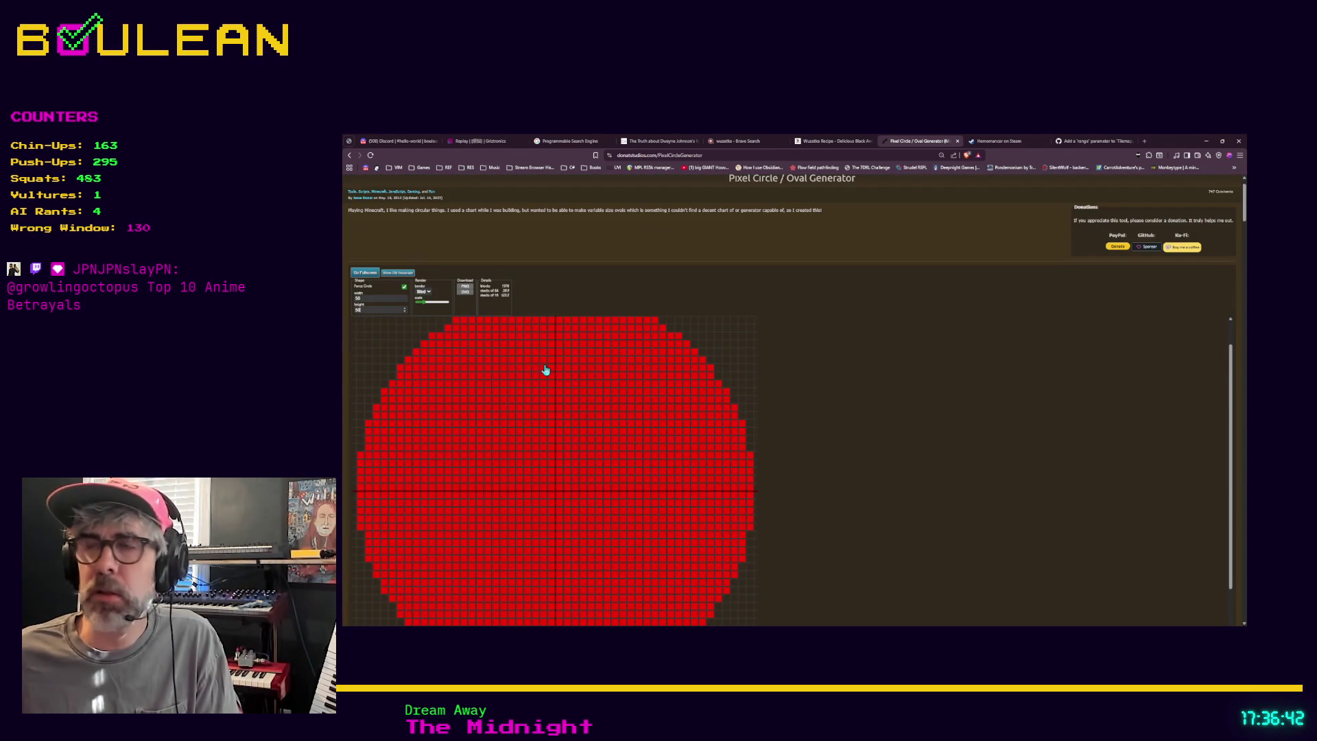
pyautogui.keyDown('ctrl'); pyautogui.scroll(-3, 544, 368); pyautogui.keyUp('ctrl')
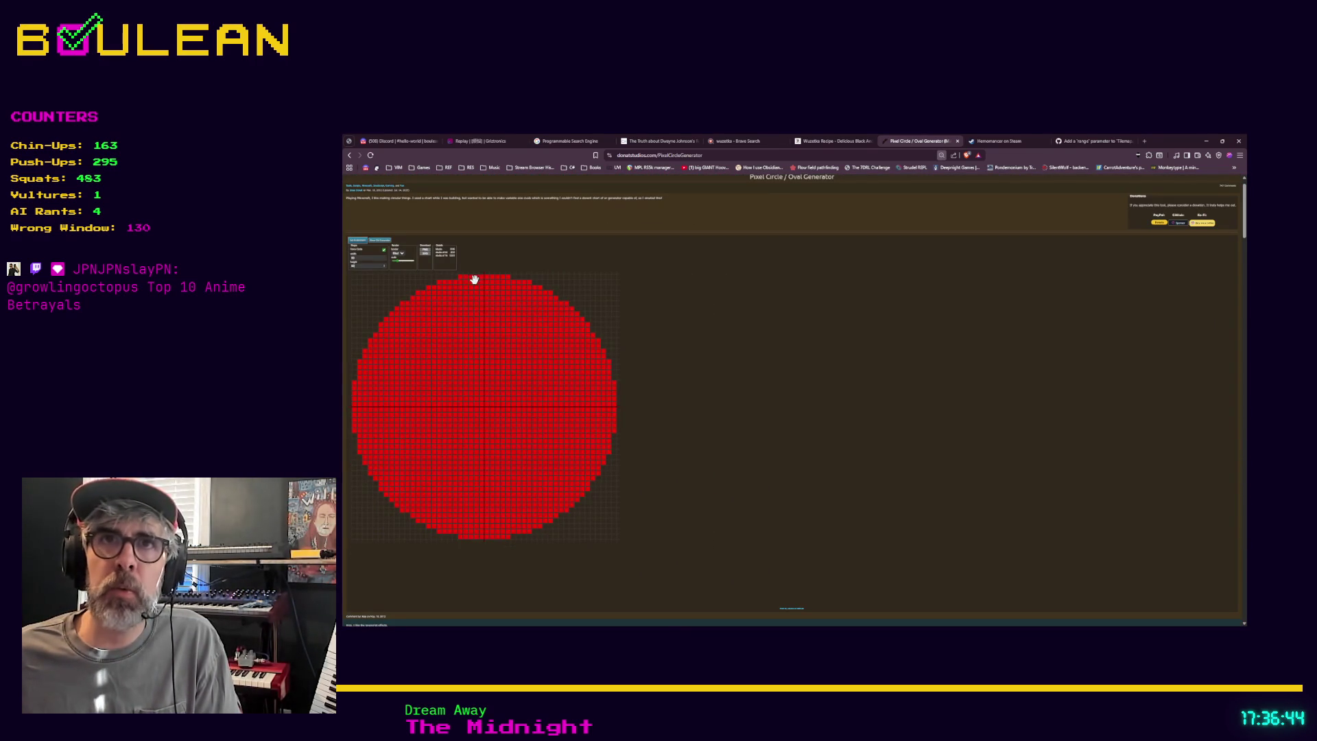
pyautogui.keyDown('ctrl'); pyautogui.scroll(3, 453, 301); pyautogui.keyUp('ctrl')
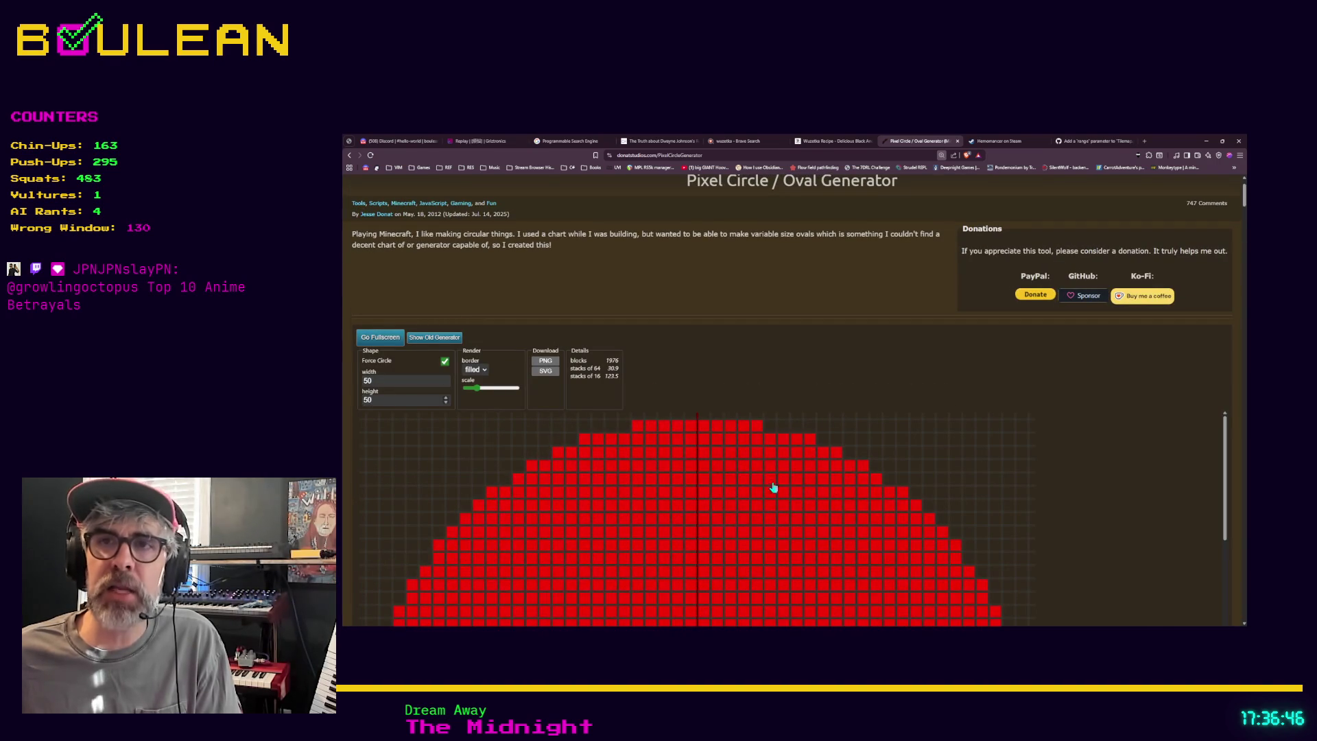
# Set width 13, try heights 7, 8, 9 and 13, then enter 11.
pyautogui.doubleClick(398, 382)
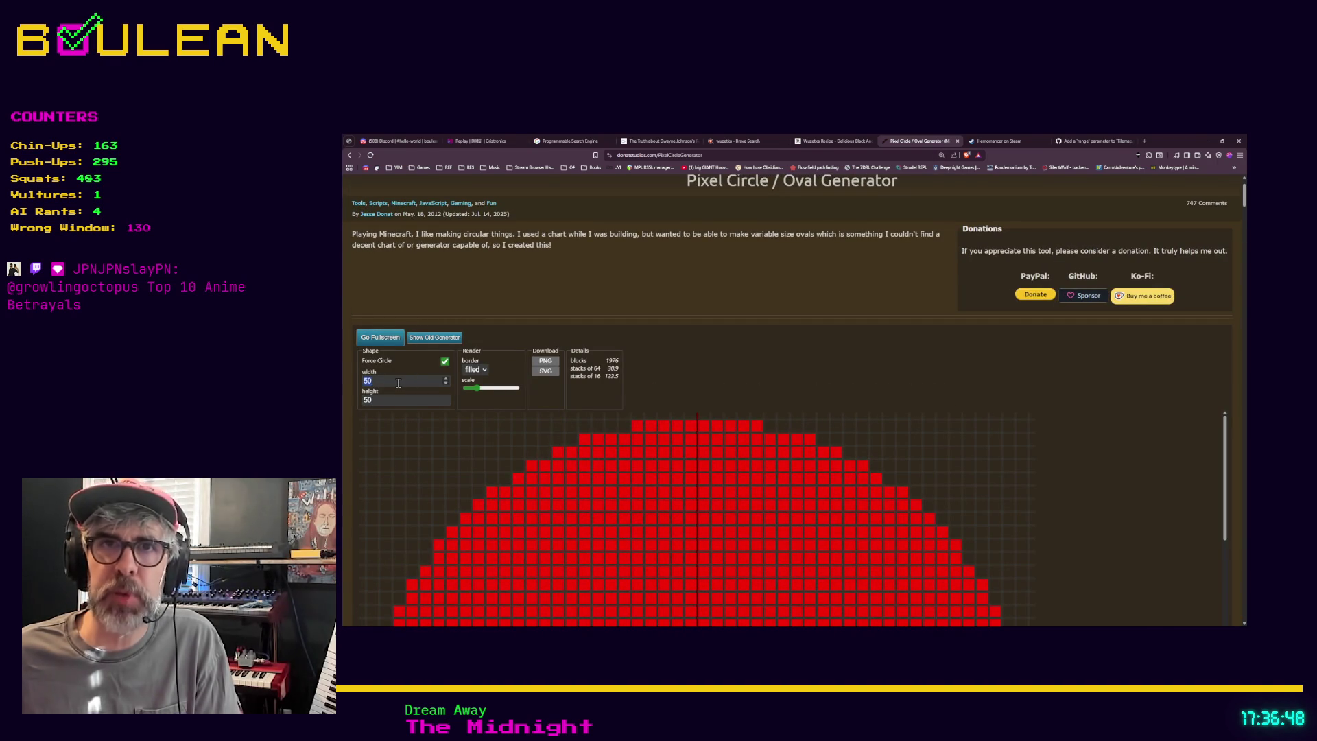
pyautogui.write('13')
pyautogui.press('Tab')
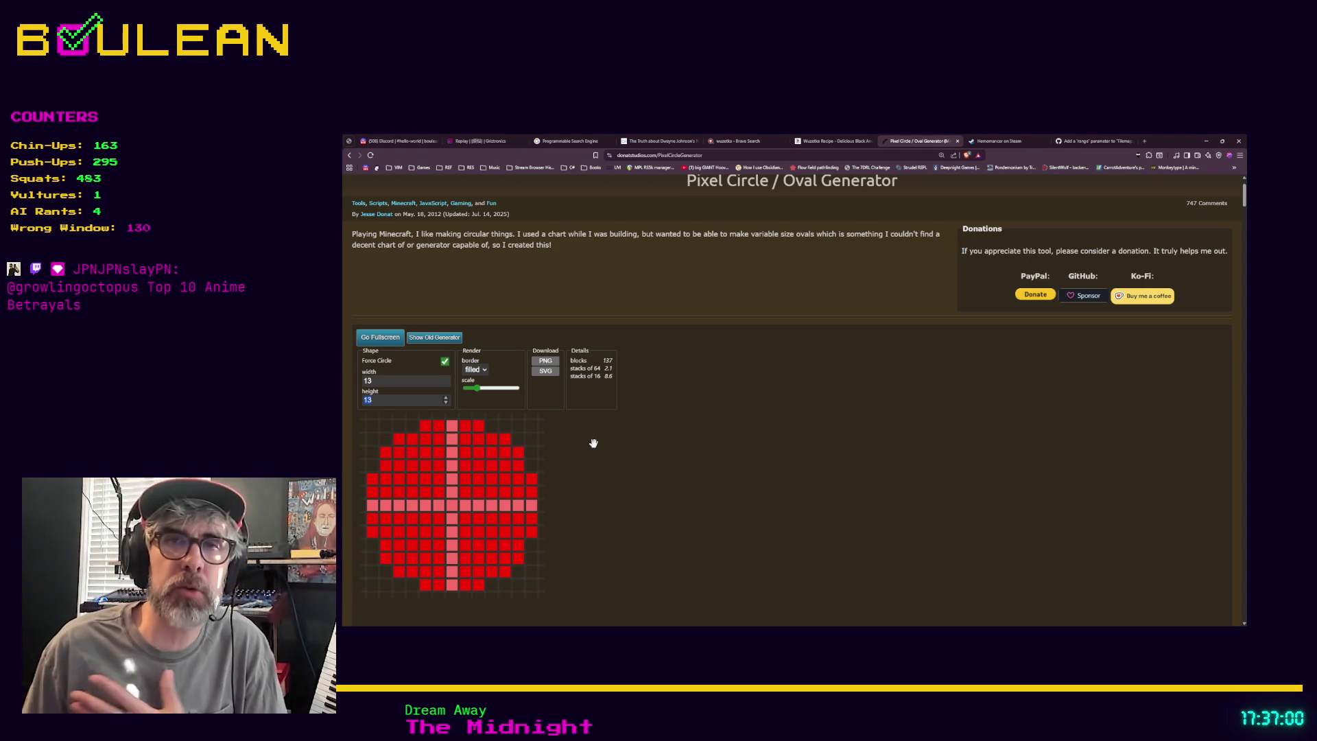
pyautogui.write('7')
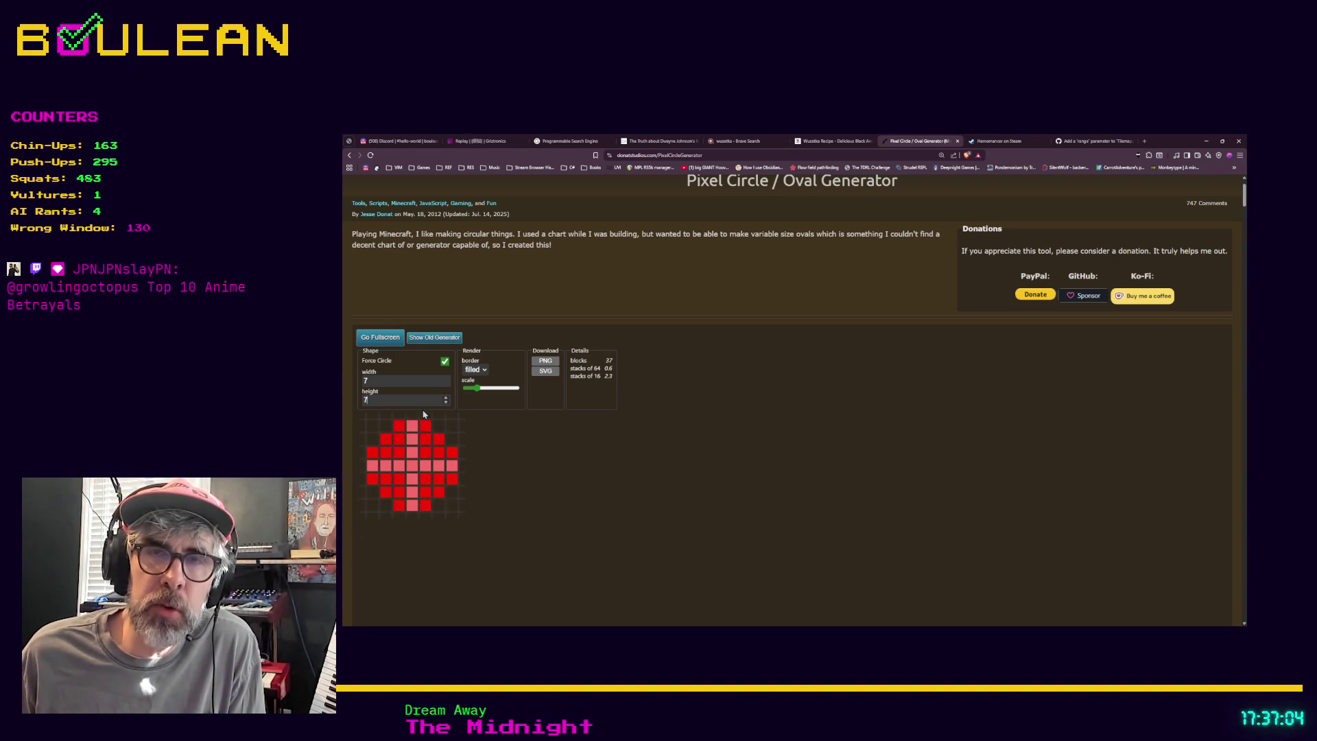
pyautogui.press('BackSpace')
pyautogui.write('8')
pyautogui.press('BackSpace')
pyautogui.write('9')
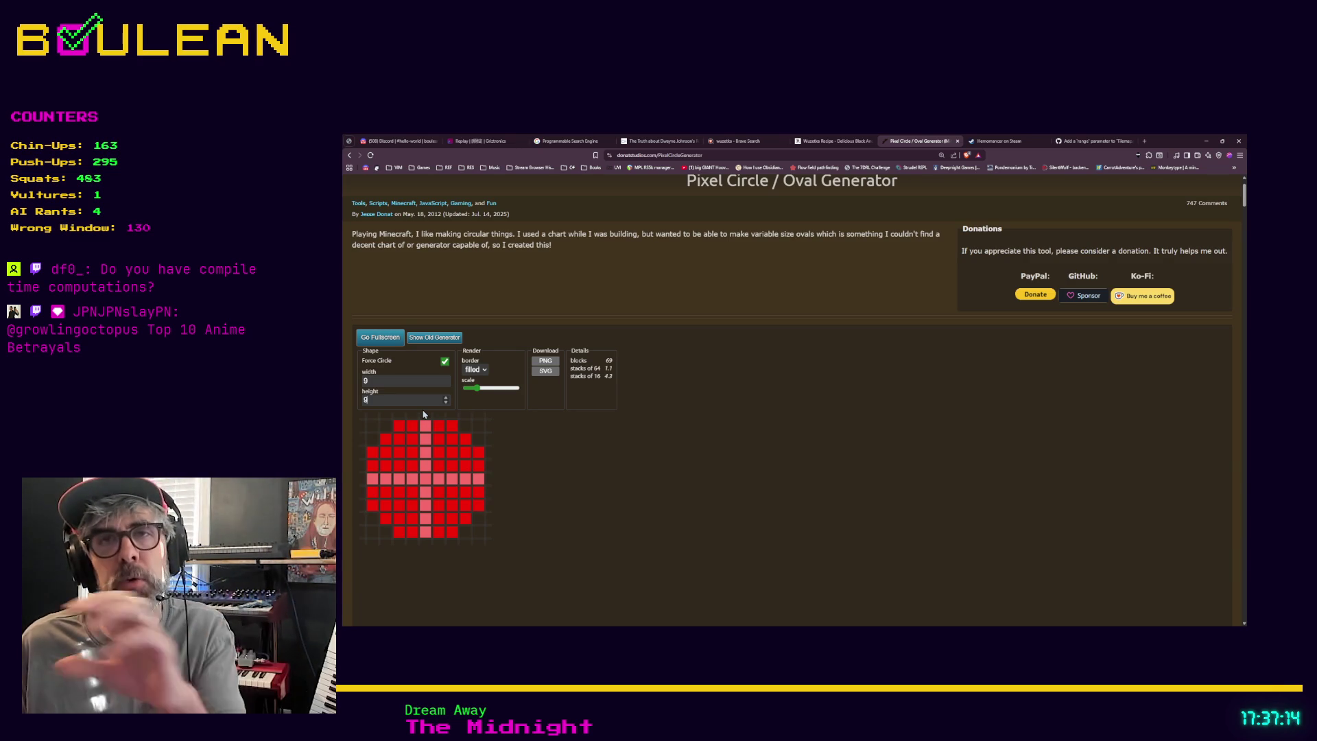
pyautogui.press('BackSpace')
pyautogui.write('13')
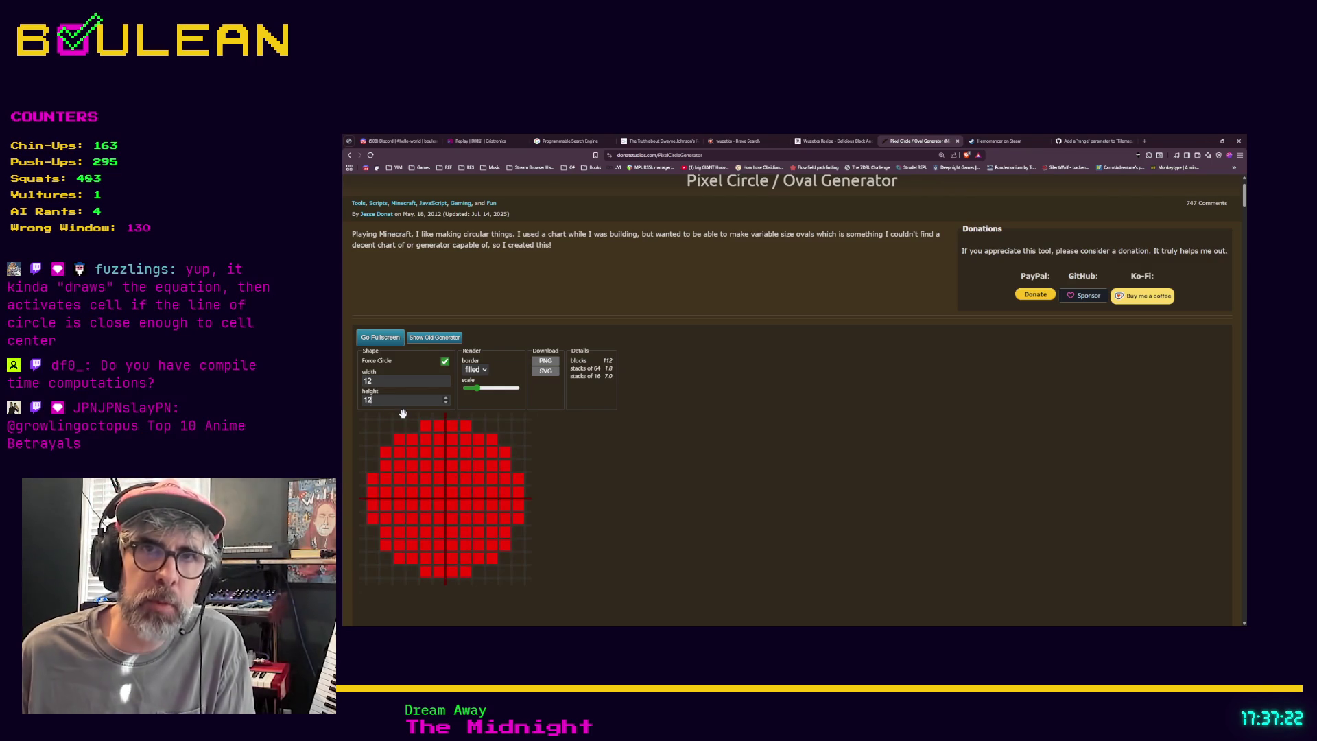
pyautogui.press('BackSpace')
pyautogui.write('1')
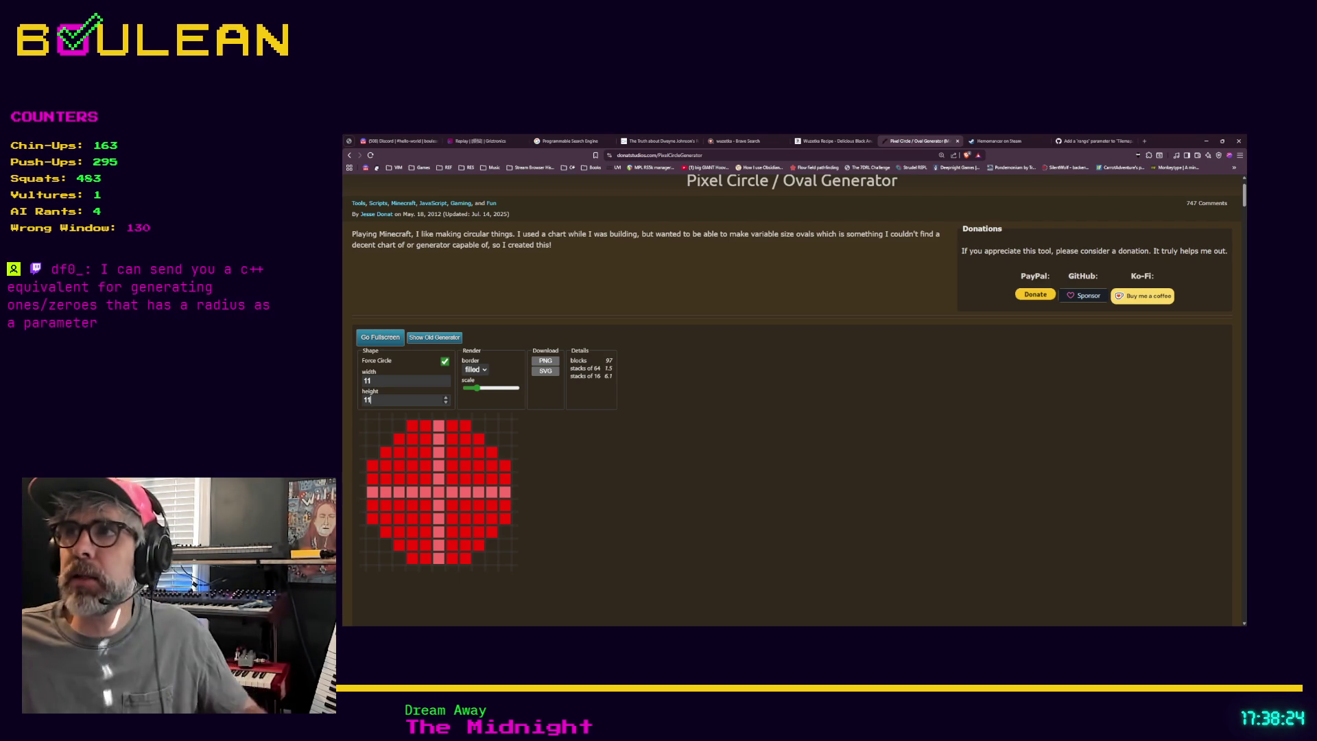
pyautogui.click(1205, 142)
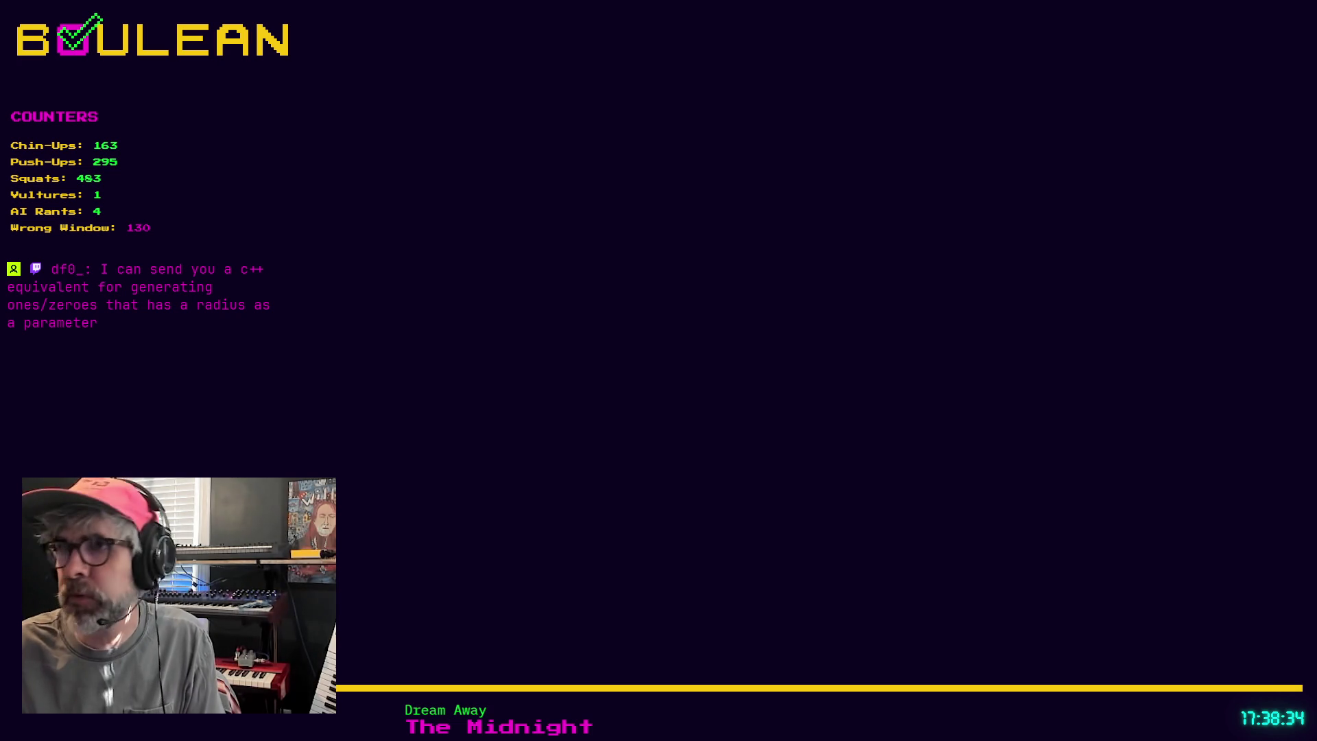
# Back in patterns.gd, select get_square_range_pattern (lines 17–22) to review it, then scroll down.
pyautogui.hotkey('alt', 'Tab')
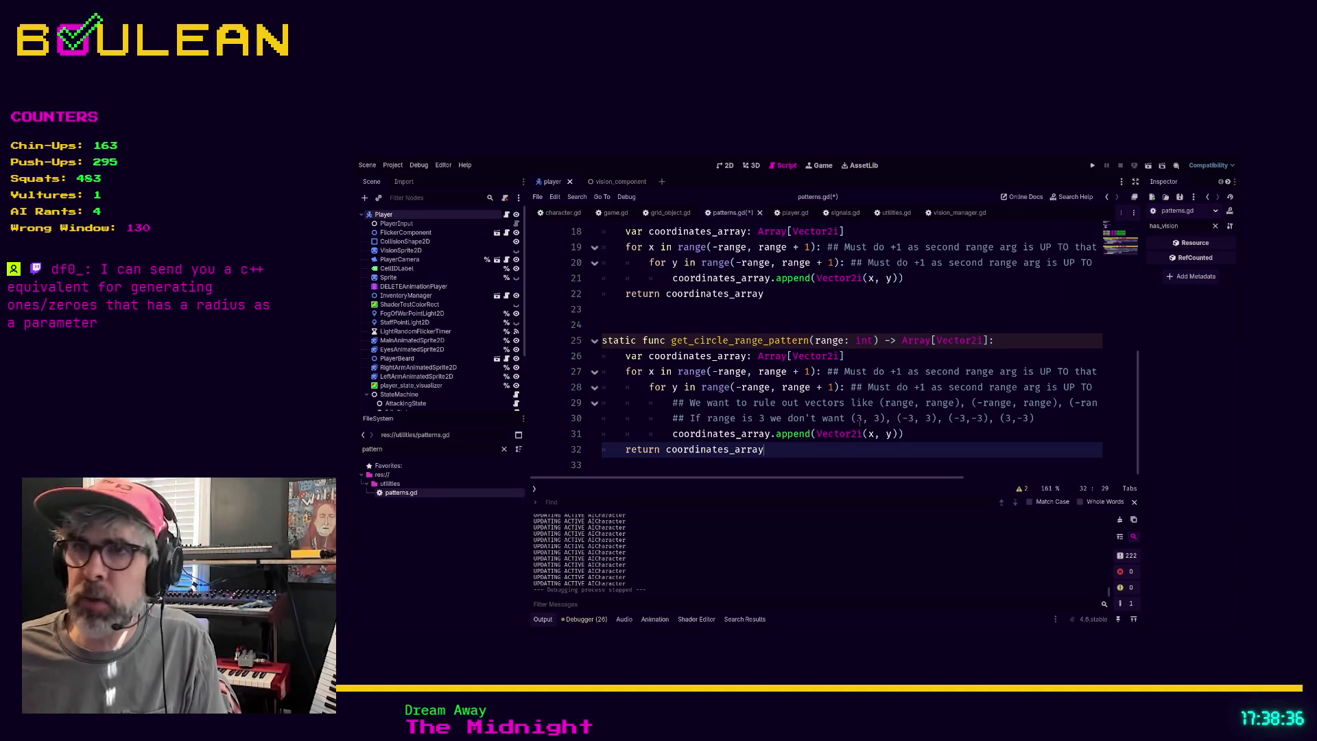
pyautogui.click(916, 428)
pyautogui.scroll(3, 789, 395)
pyautogui.moveTo(789, 395)
pyautogui.mouseDown()
pyautogui.moveTo(666, 328)
pyautogui.moveTo(604, 316)
pyautogui.mouseUp()
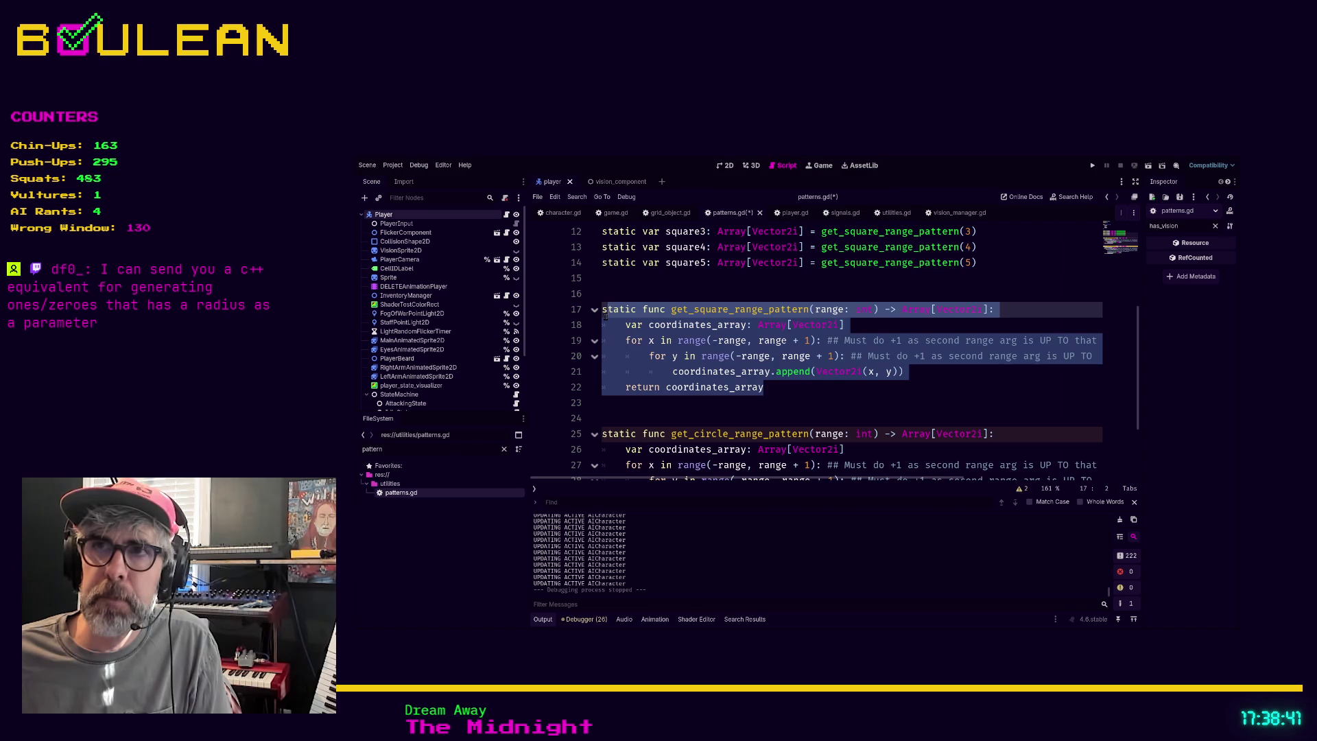
pyautogui.click(918, 376)
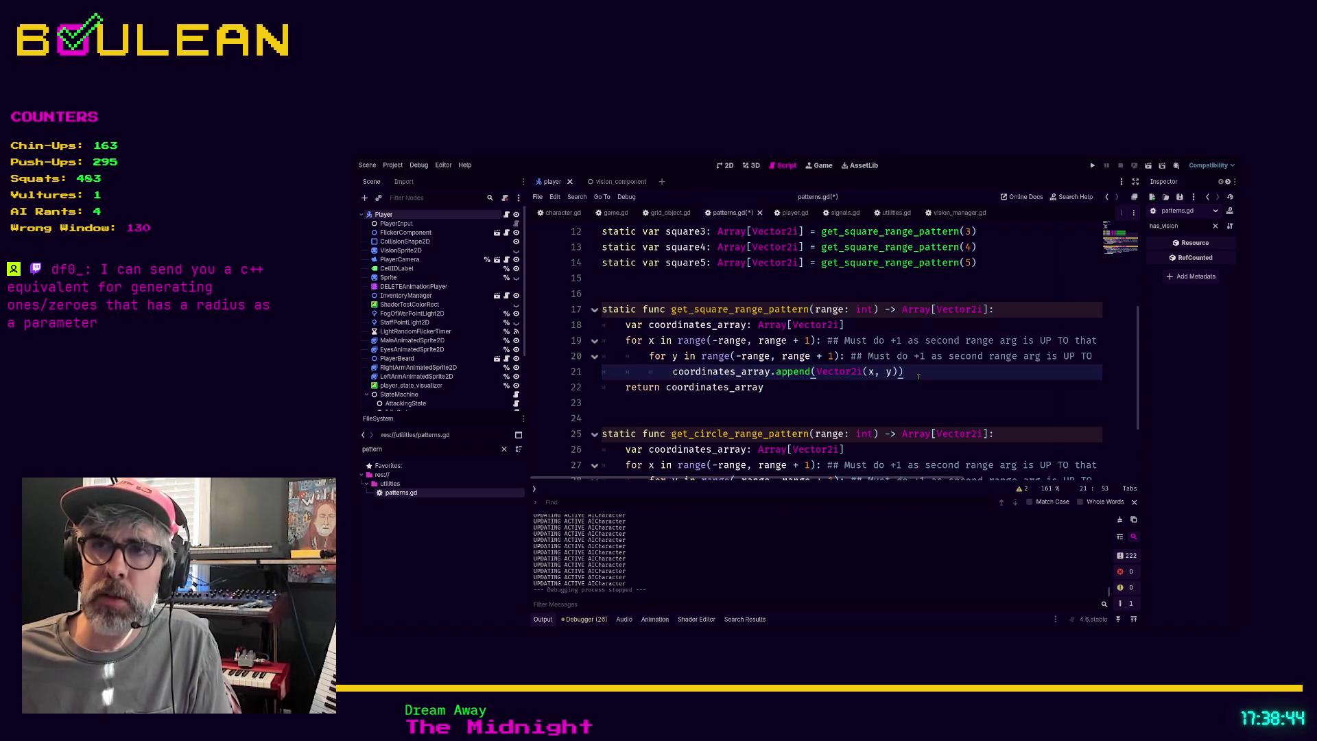
pyautogui.moveTo(852, 390)
pyautogui.mouseDown()
pyautogui.moveTo(748, 371)
pyautogui.moveTo(602, 310)
pyautogui.mouseUp()
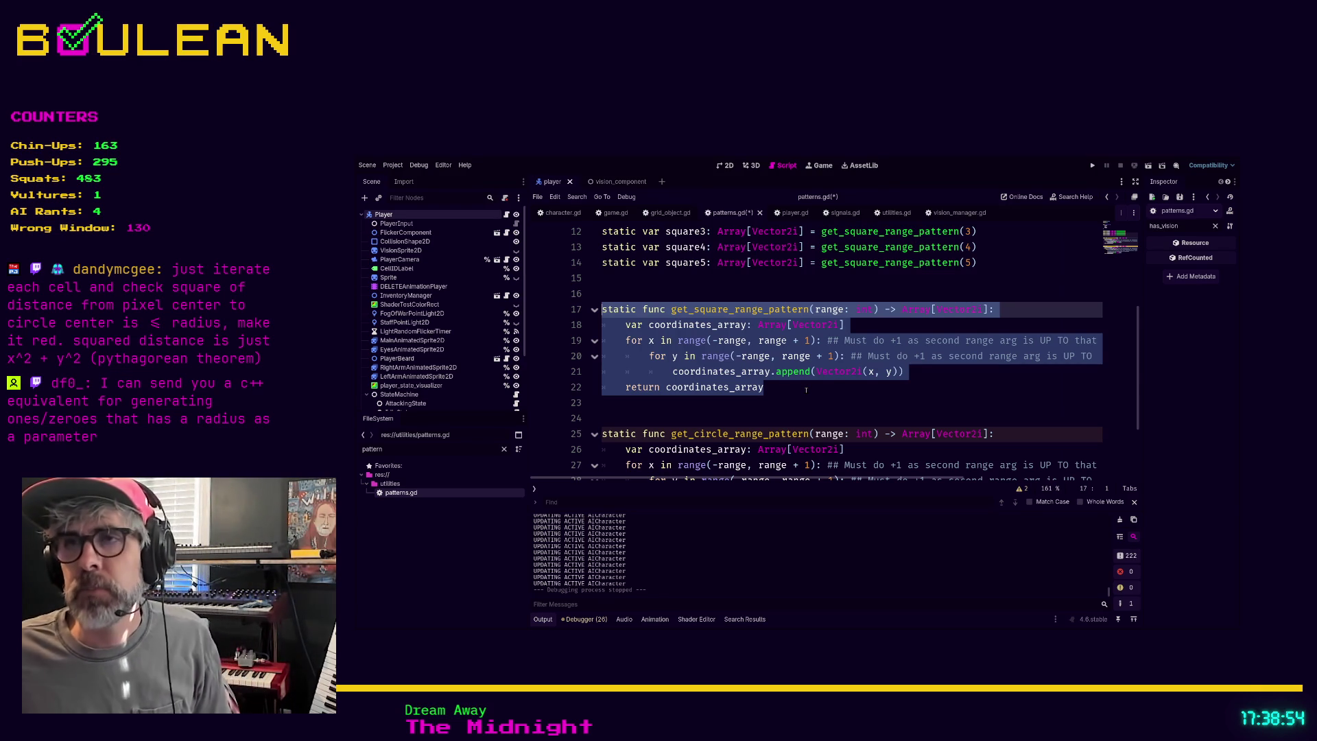
pyautogui.click(806, 389)
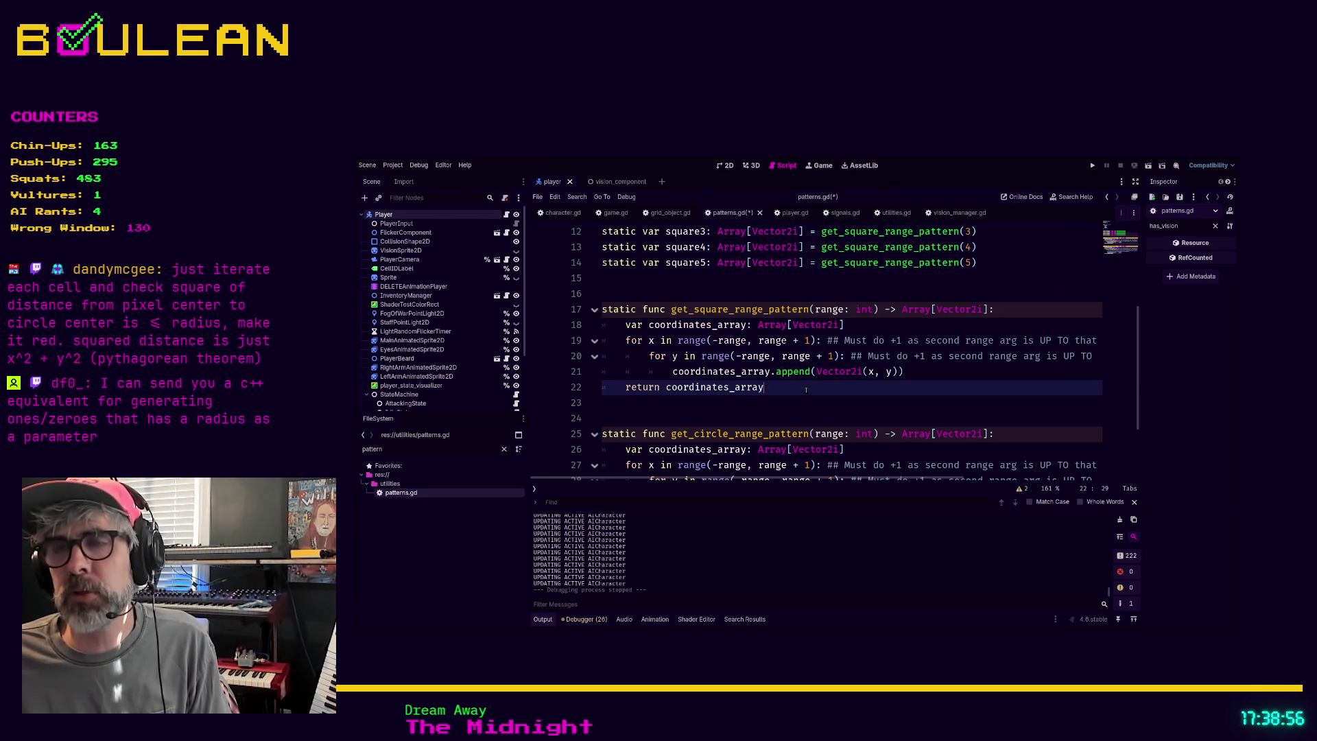
pyautogui.scroll(-1, 815, 384)
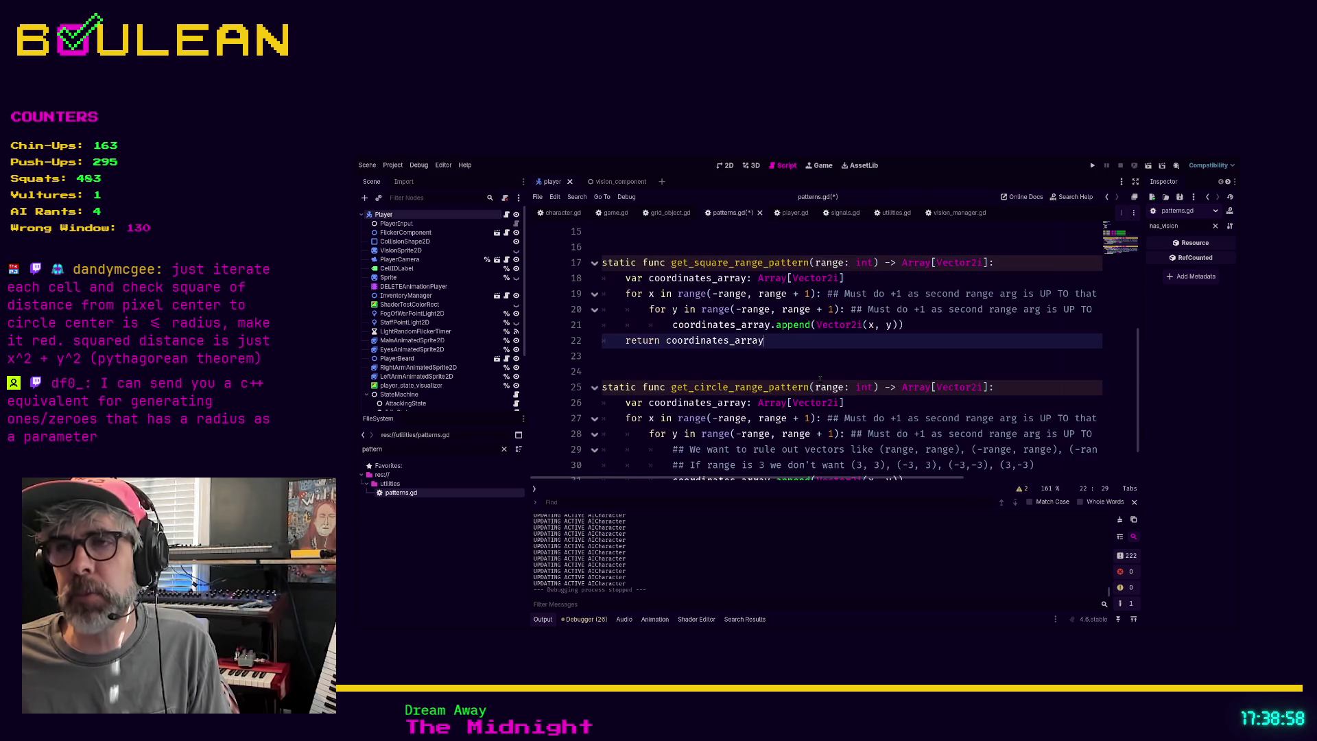
pyautogui.scroll(-1, 820, 379)
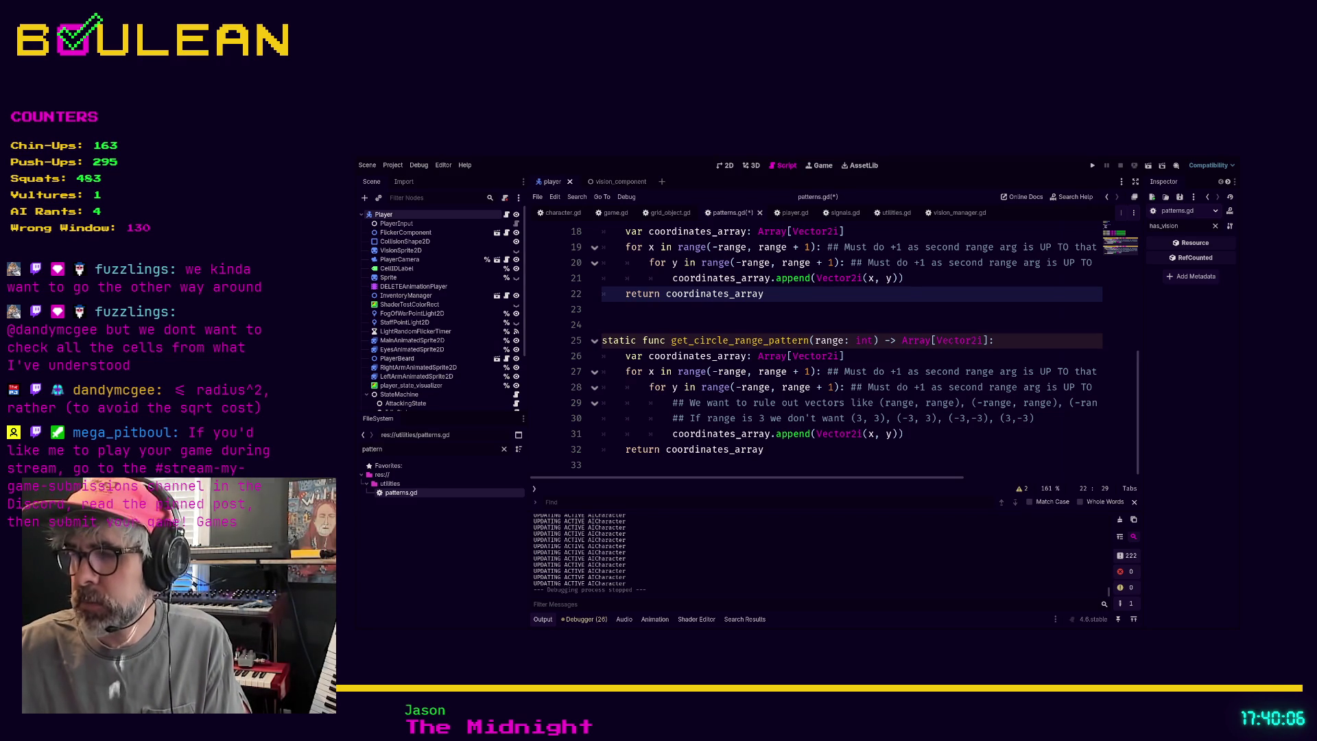
# Switch from the Godot code editor back to the browser.
pyautogui.hotkey('alt', 'Tab')
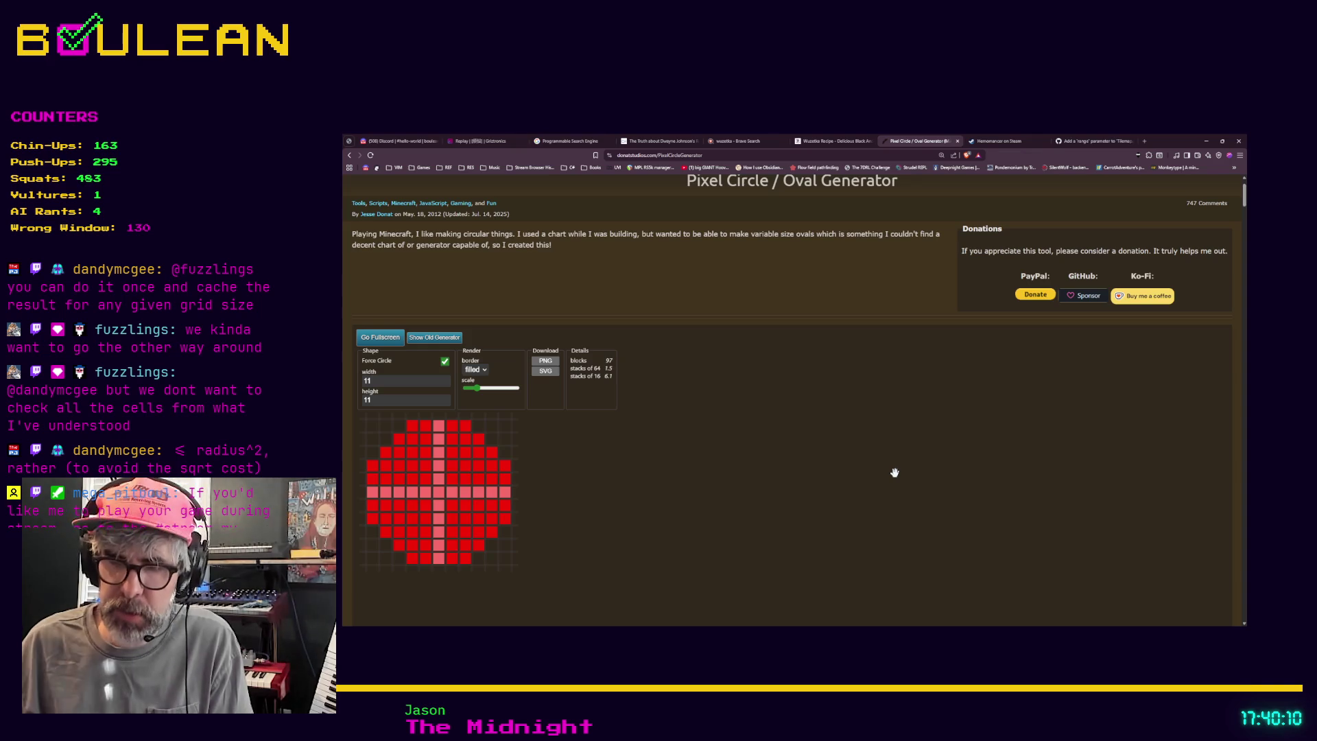
# Search 'itch return of pl' in a new tab and run The Return of Pluto game.
pyautogui.hotkey('ctrl', 't')
pyautogui.write('it')
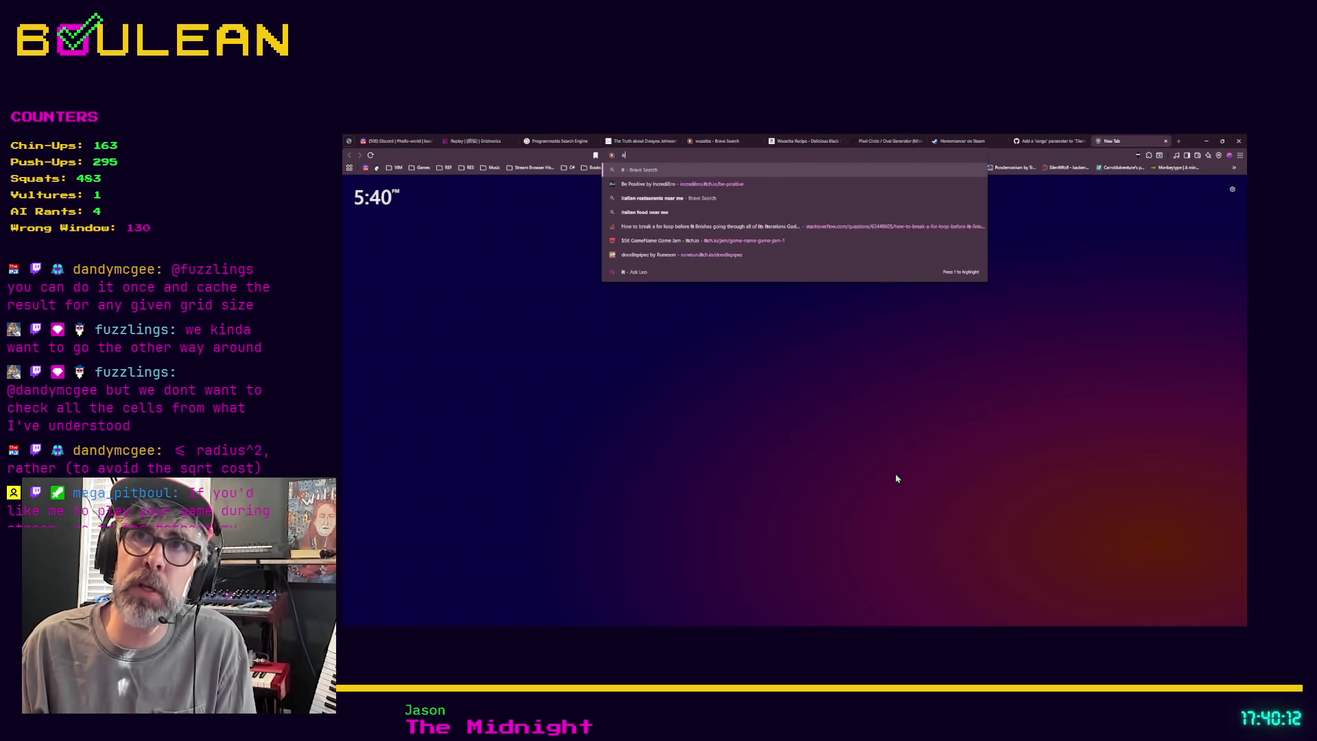
pyautogui.write('ch')
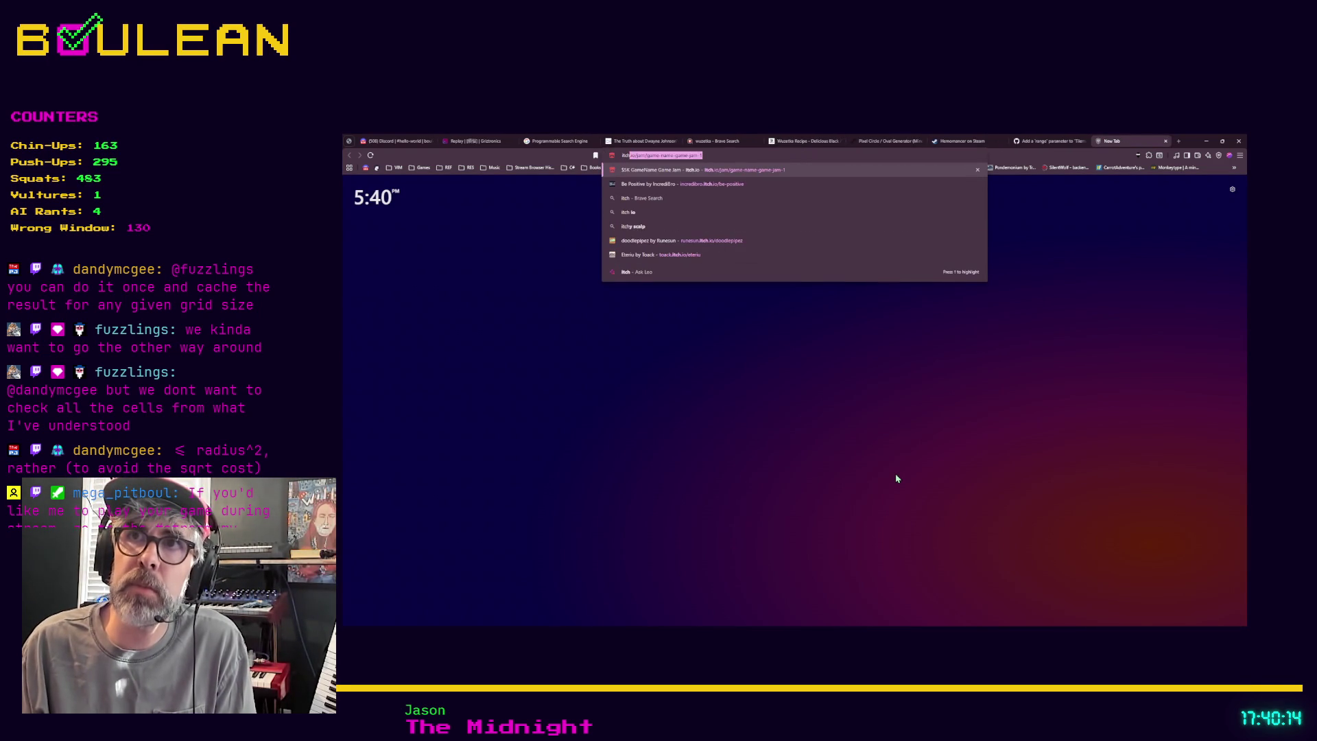
pyautogui.write(' return of pl')
pyautogui.press('Down')
pyautogui.press('Return')
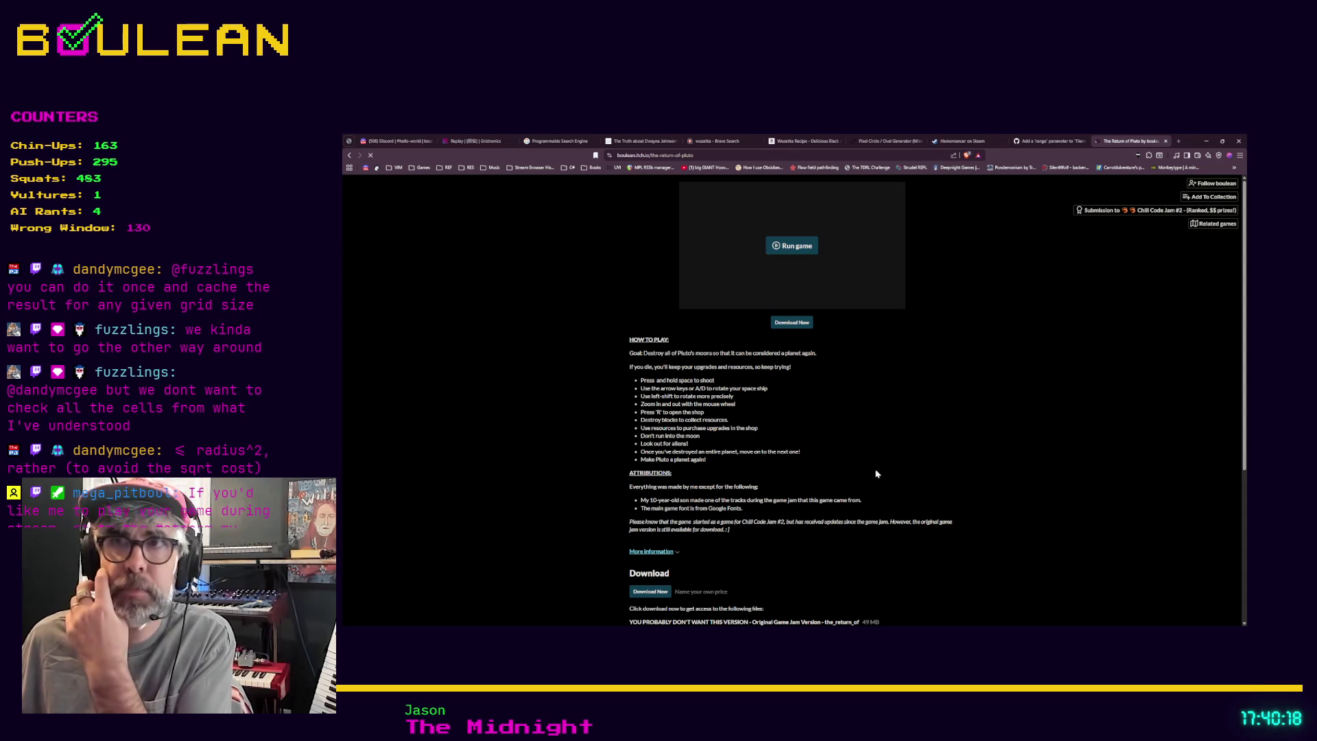
pyautogui.click(785, 245)
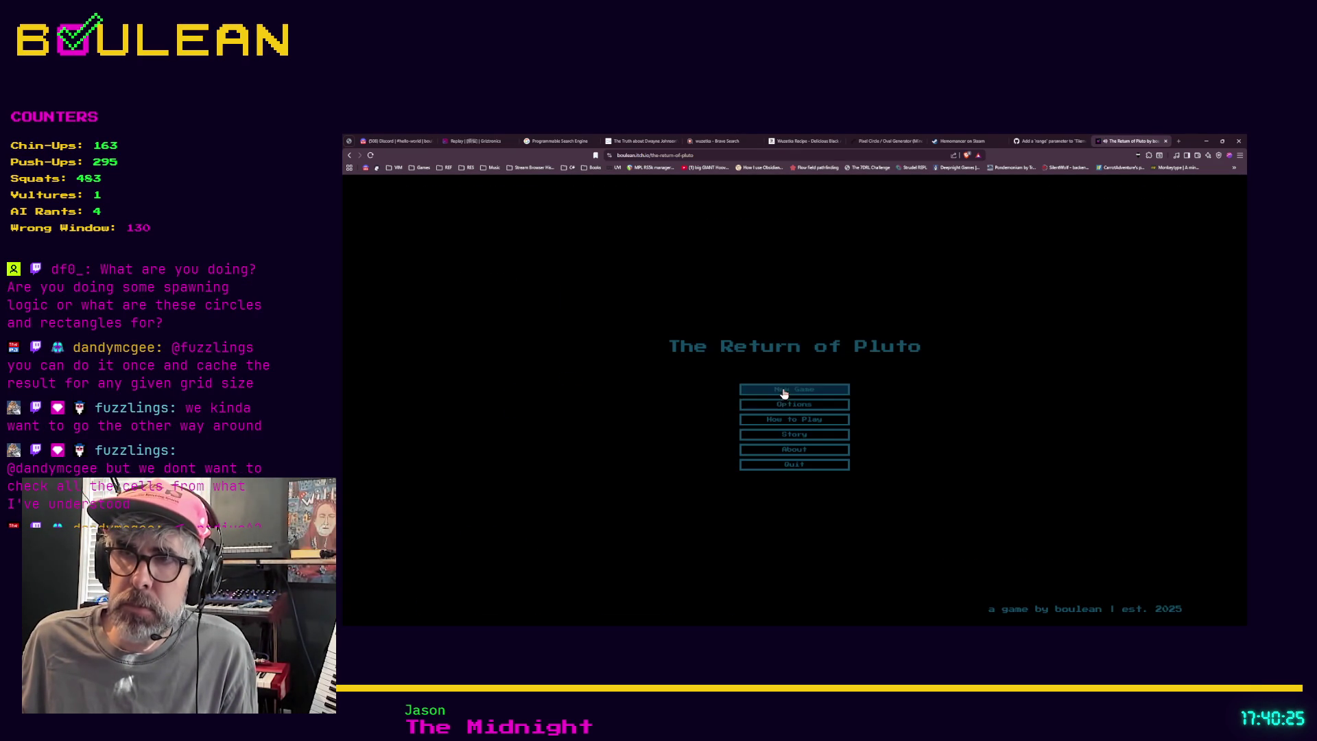
# Start the game, attack the moon Styx, and quit after the game over.
pyautogui.click(784, 390)
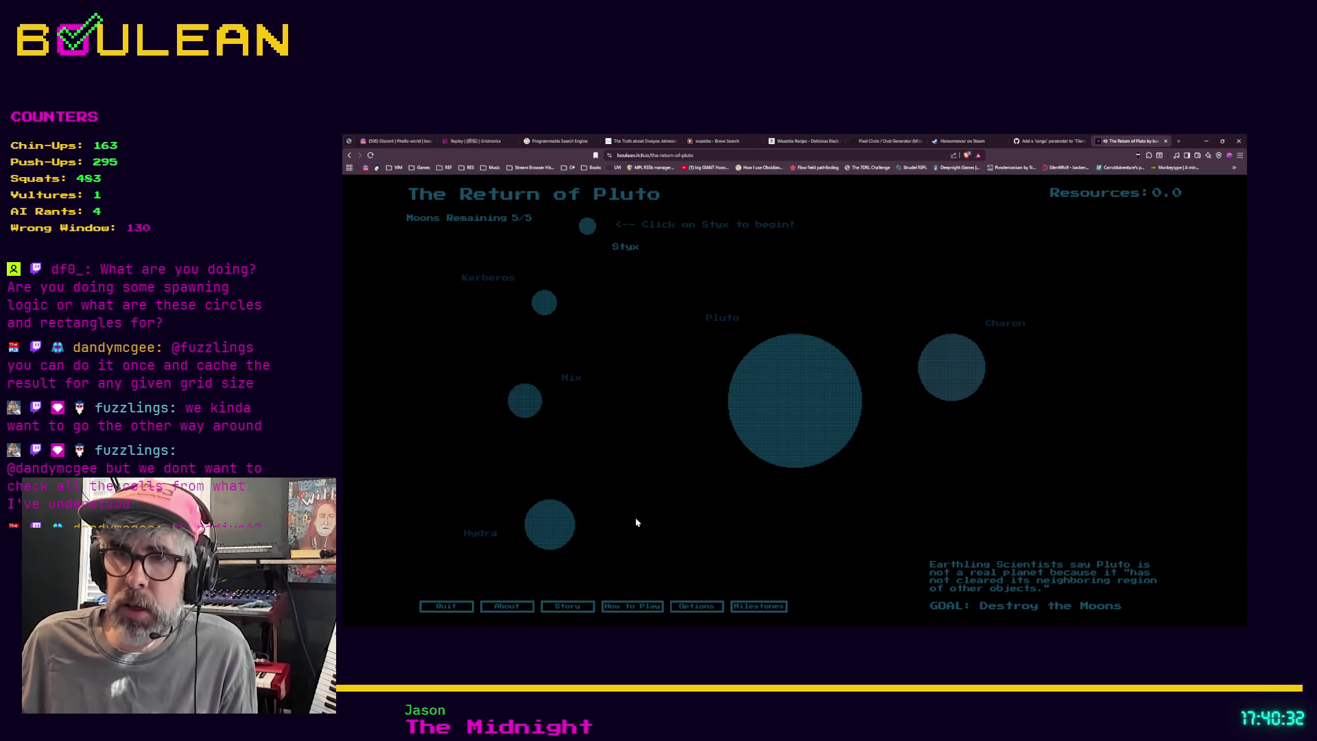
pyautogui.click(588, 226)
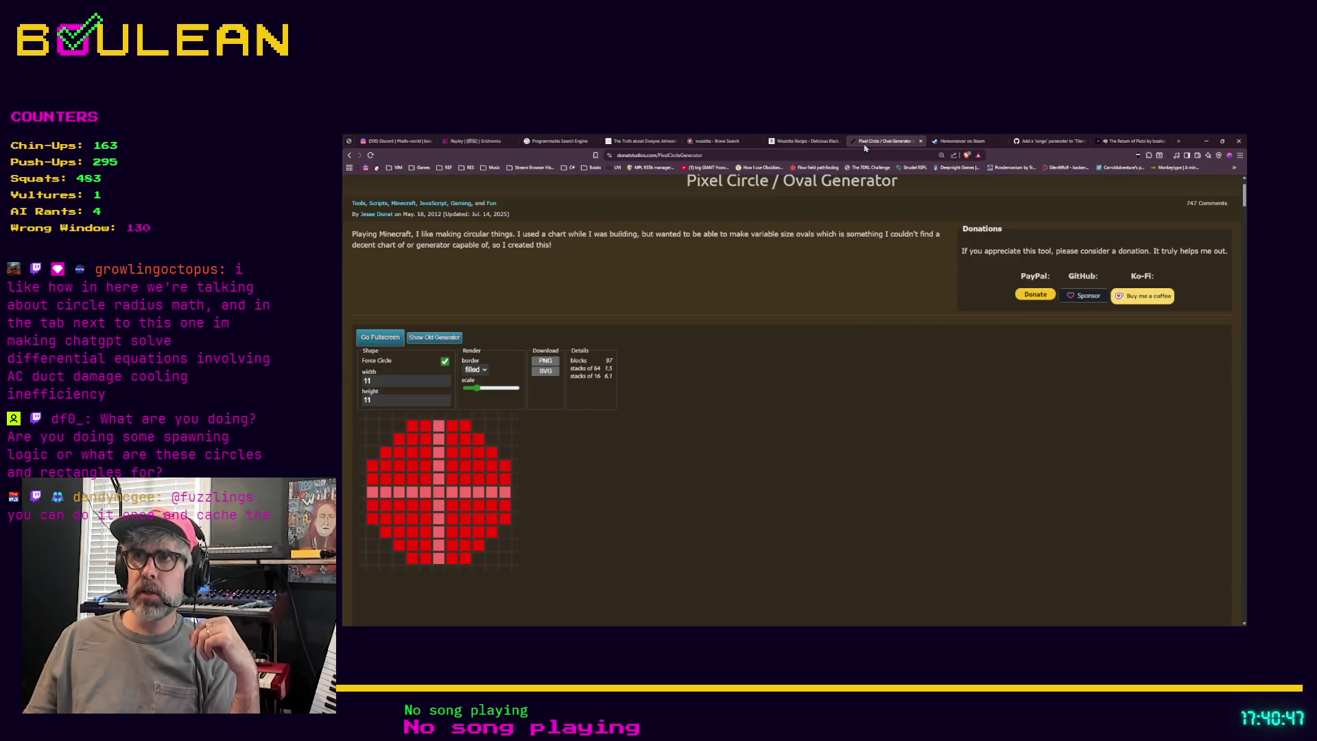
pyautogui.click(888, 141)
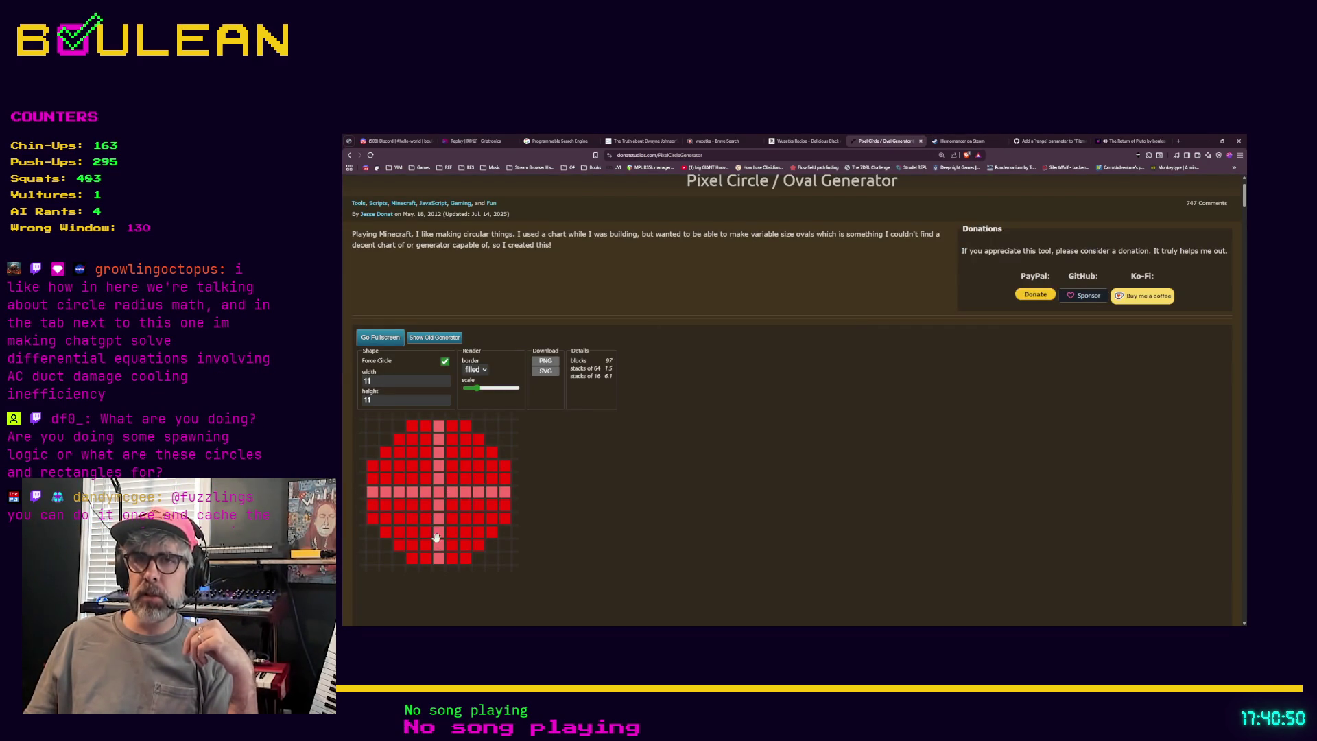
pyautogui.click(1131, 141)
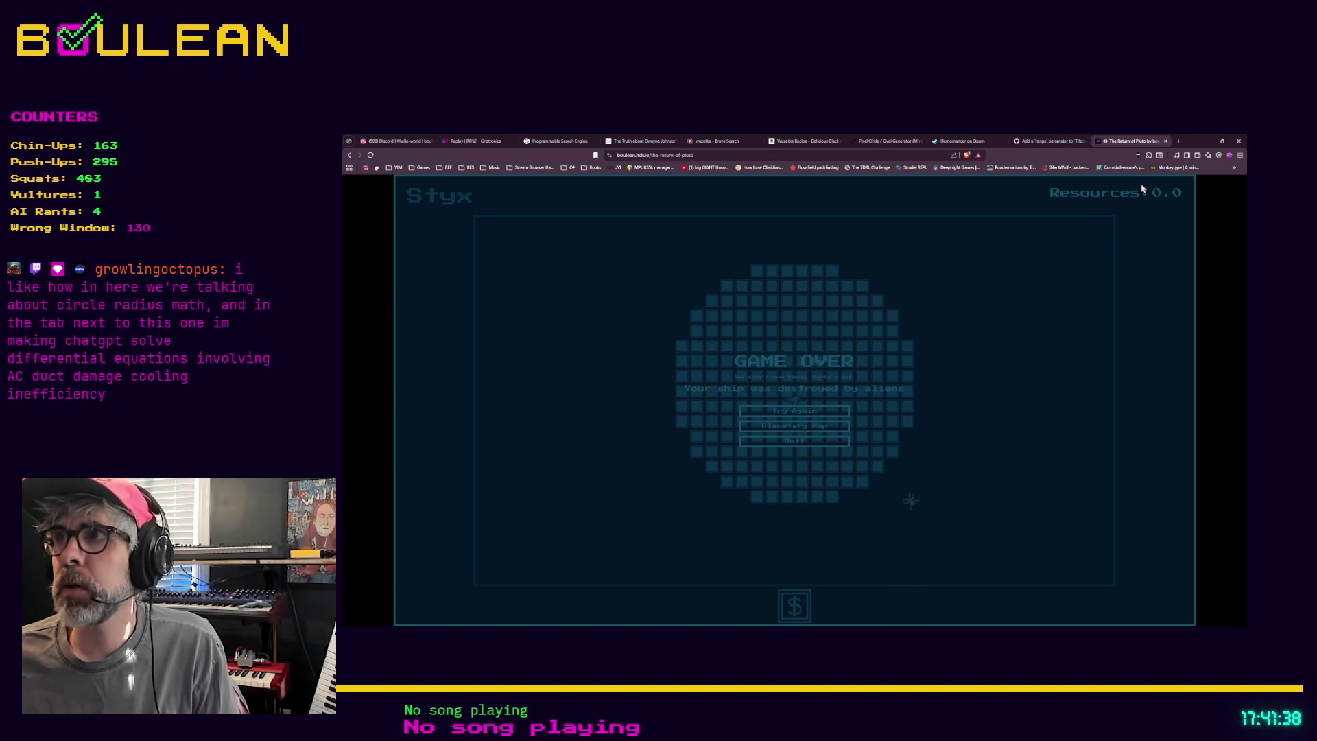
pyautogui.click(803, 441)
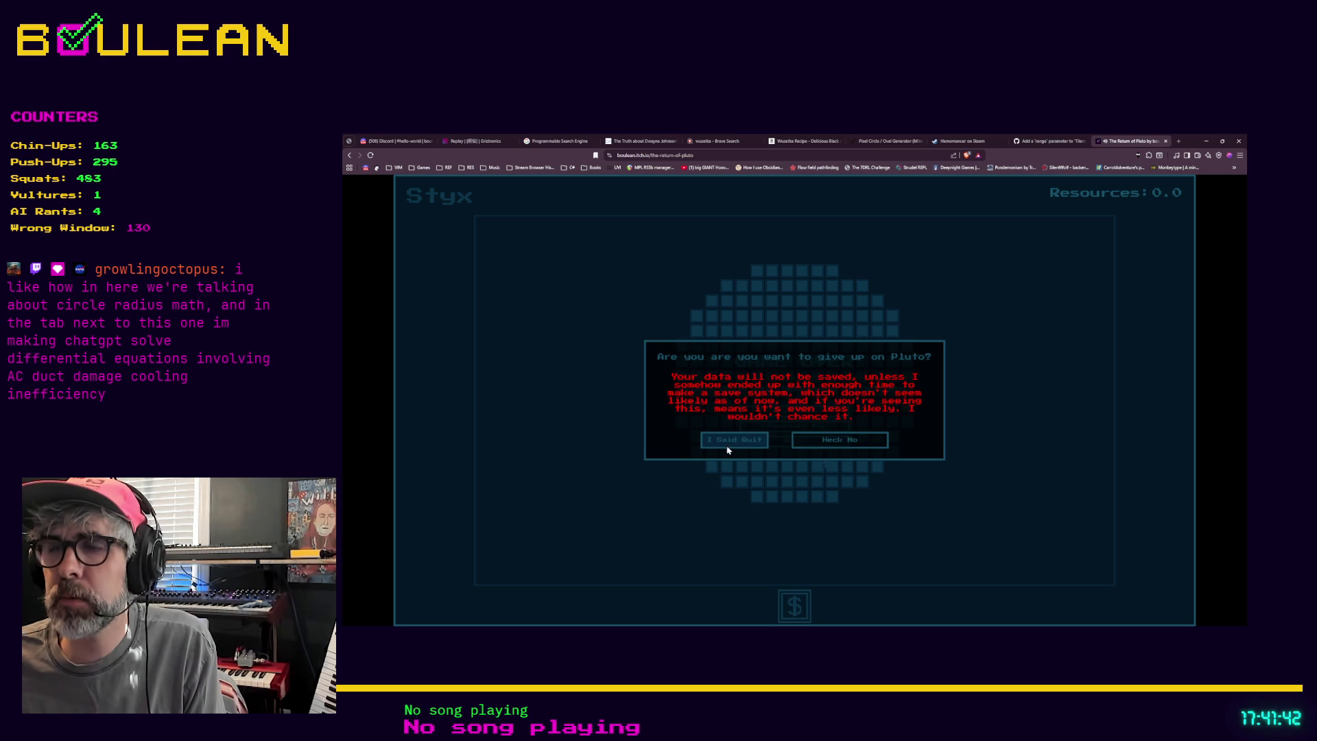
pyautogui.click(1208, 140)
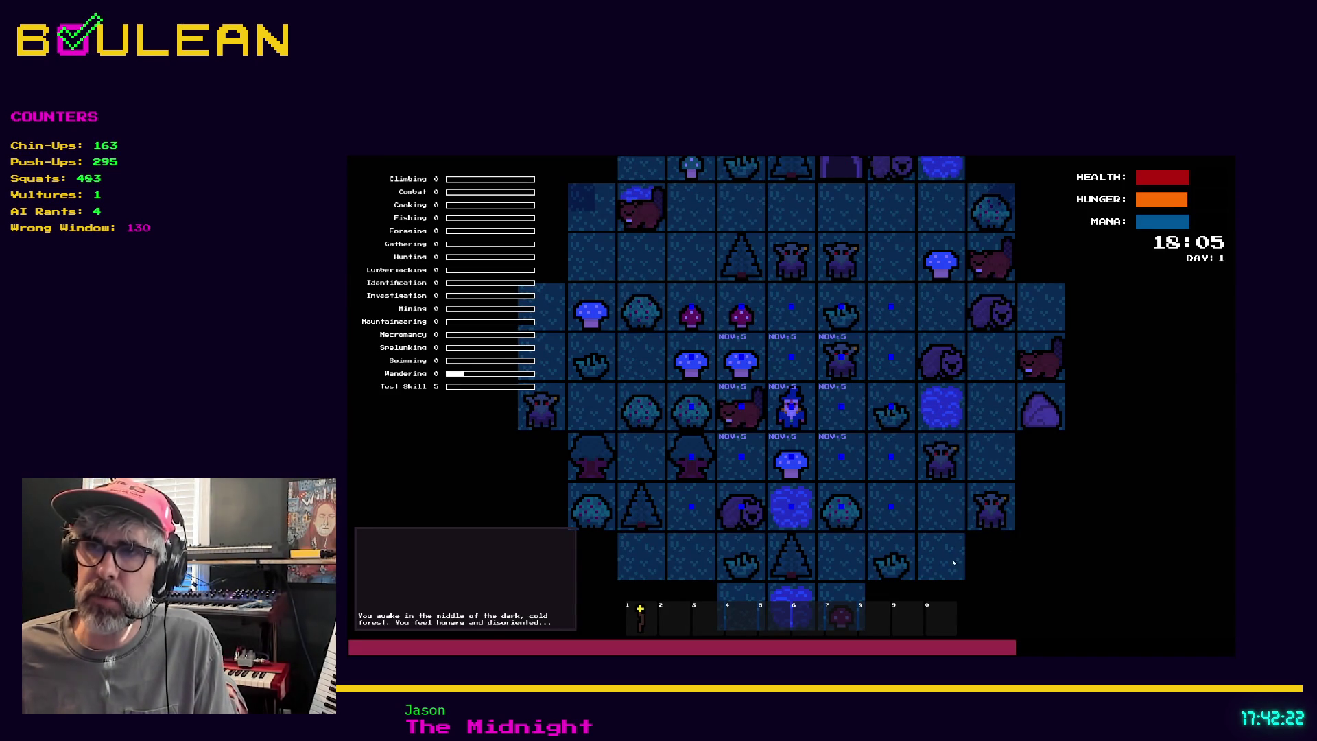
# Scroll up over the running dark-forest tile game.
pyautogui.scroll(3, 909, 488)
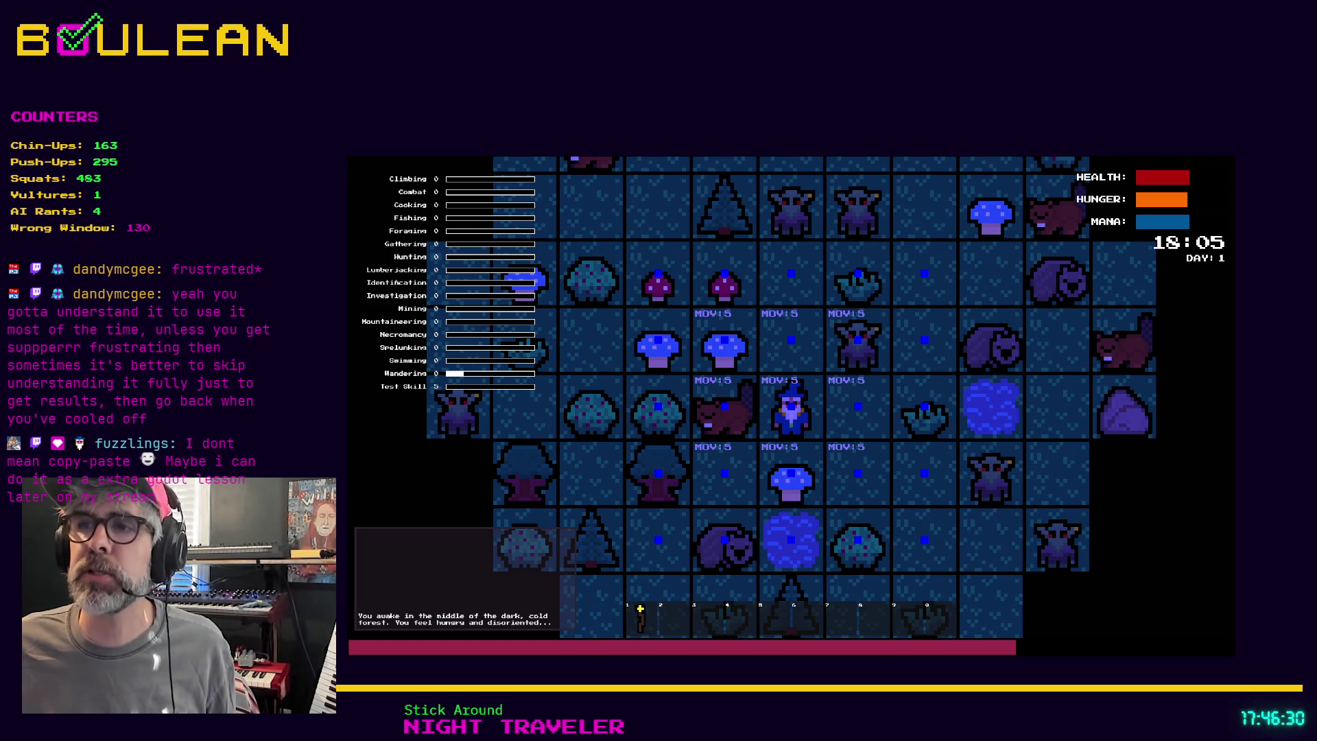
# Open the shared Pastebin circle-tiles link in a new browser tab.
pyautogui.scroll(-3, 791, 404)
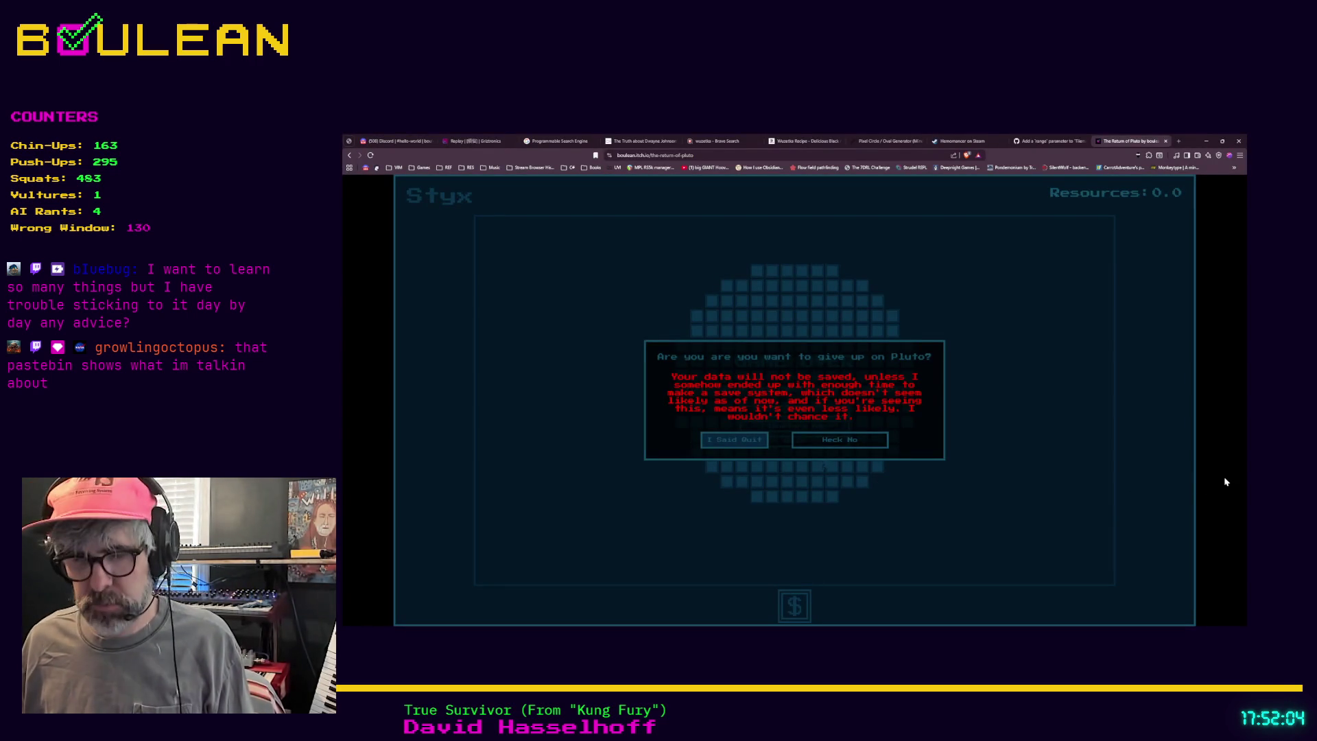
pyautogui.hotkey('ctrl', 't')
pyautogui.hotkey('ctrl', 'v')
pyautogui.press('Return')
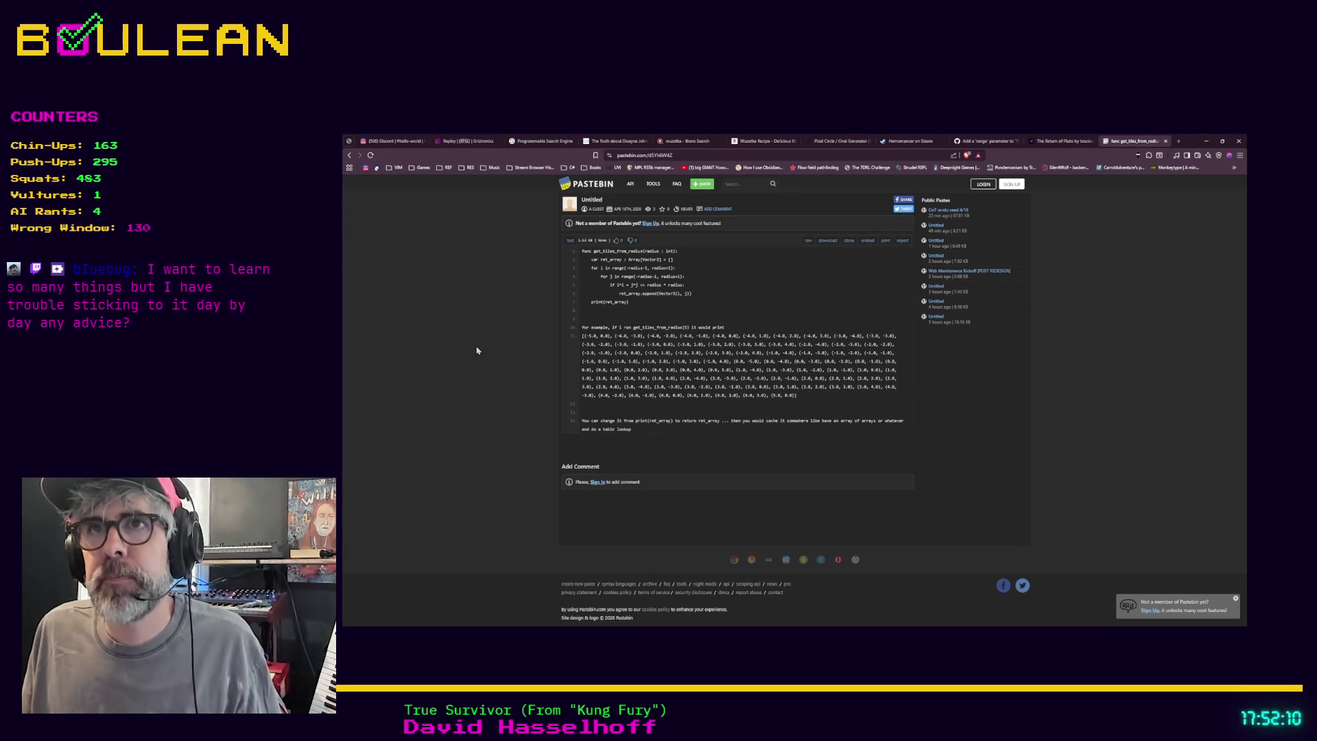
# Enlarge the Pastebin page and highlight the nested loops, then just i*i + j*j on line 5.
pyautogui.hotkey('ctrl', '+')
pyautogui.hotkey('ctrl', '+')
pyautogui.hotkey('ctrl', '+')
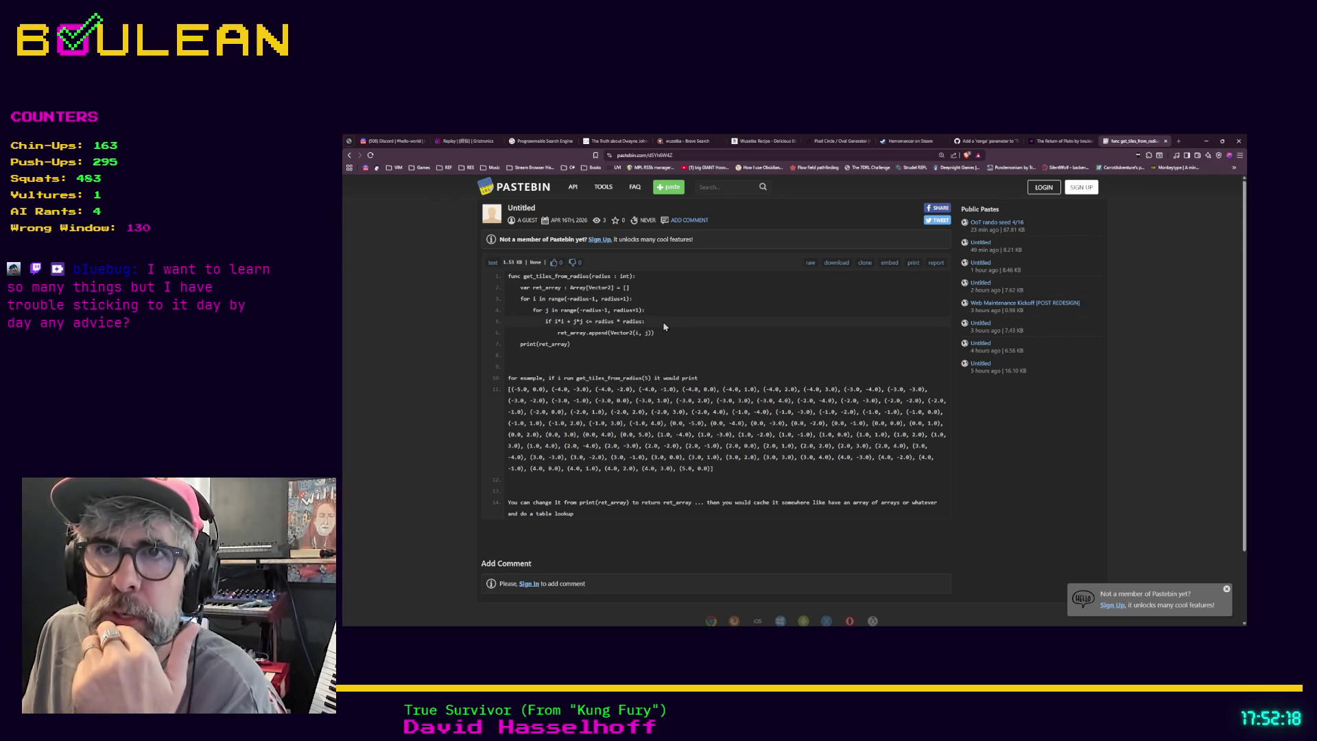
pyautogui.moveTo(647, 322); pyautogui.dragTo(575, 332)
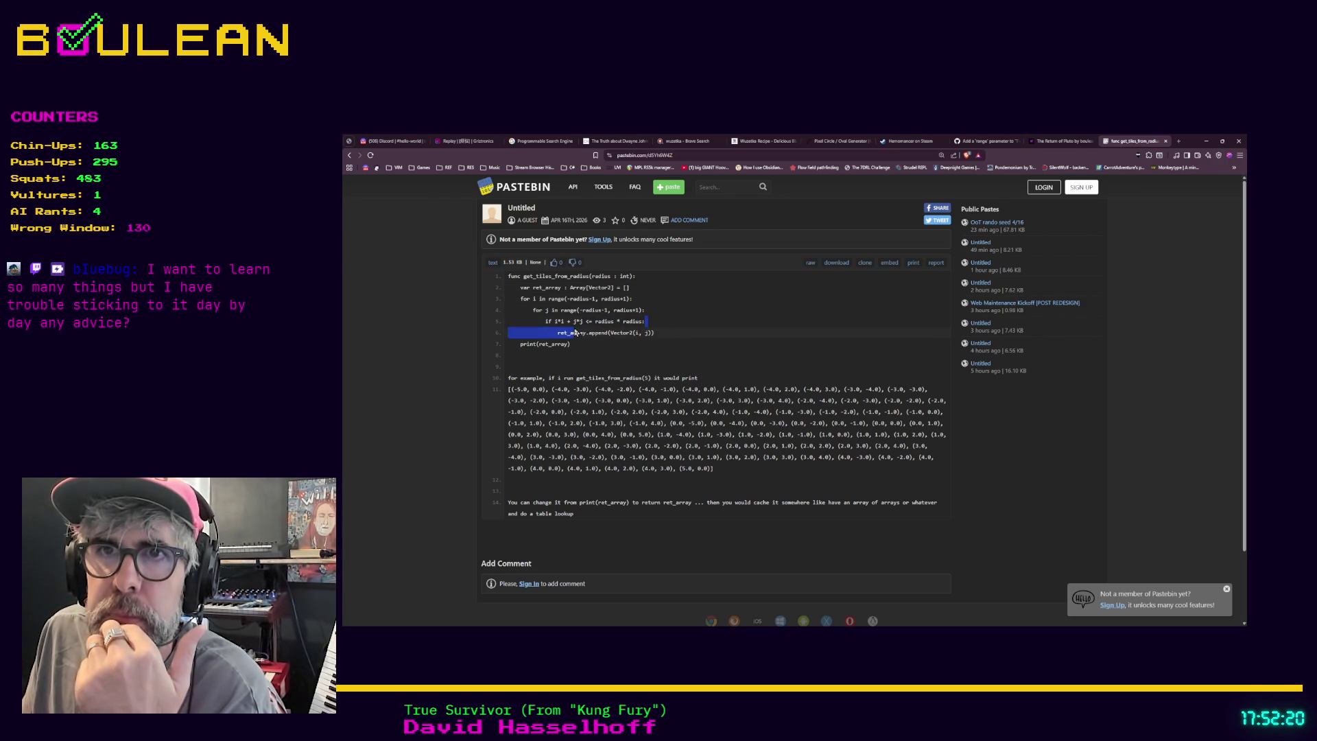
pyautogui.moveTo(660, 334); pyautogui.dragTo(502, 306)
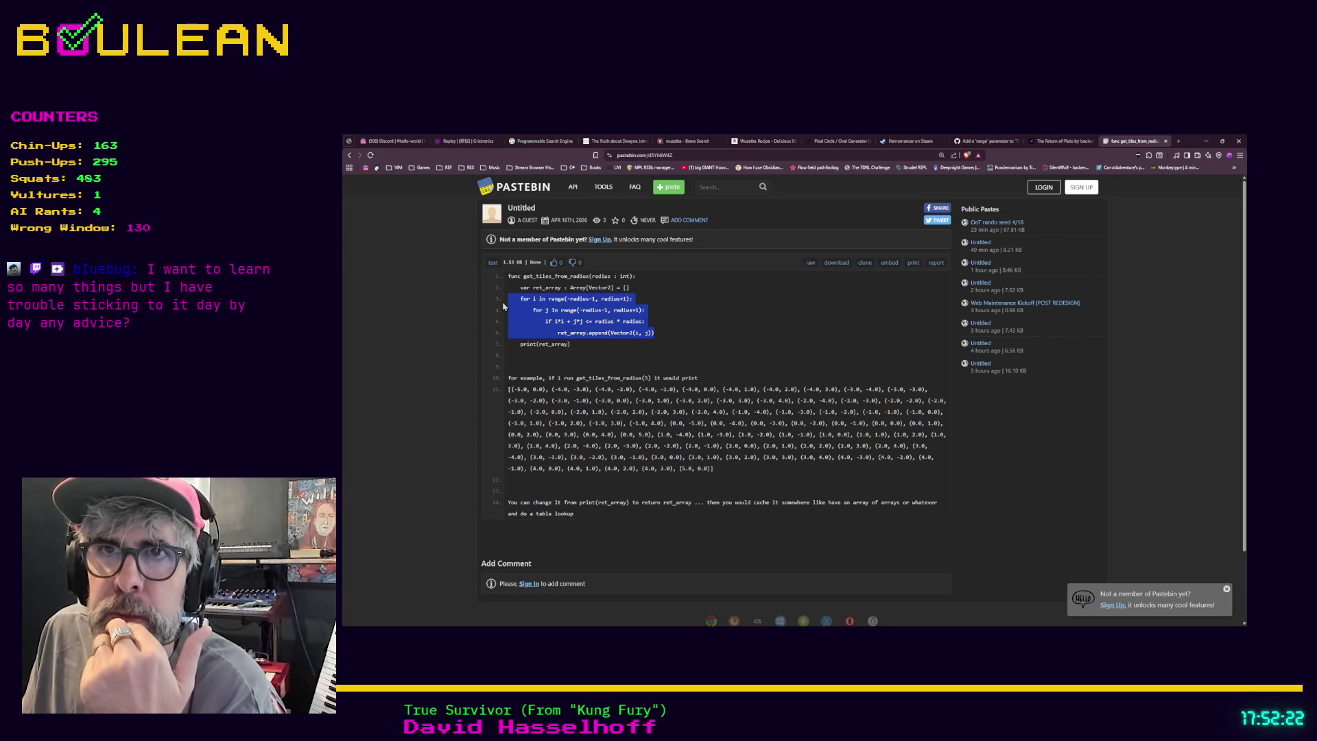
pyautogui.click(570, 321)
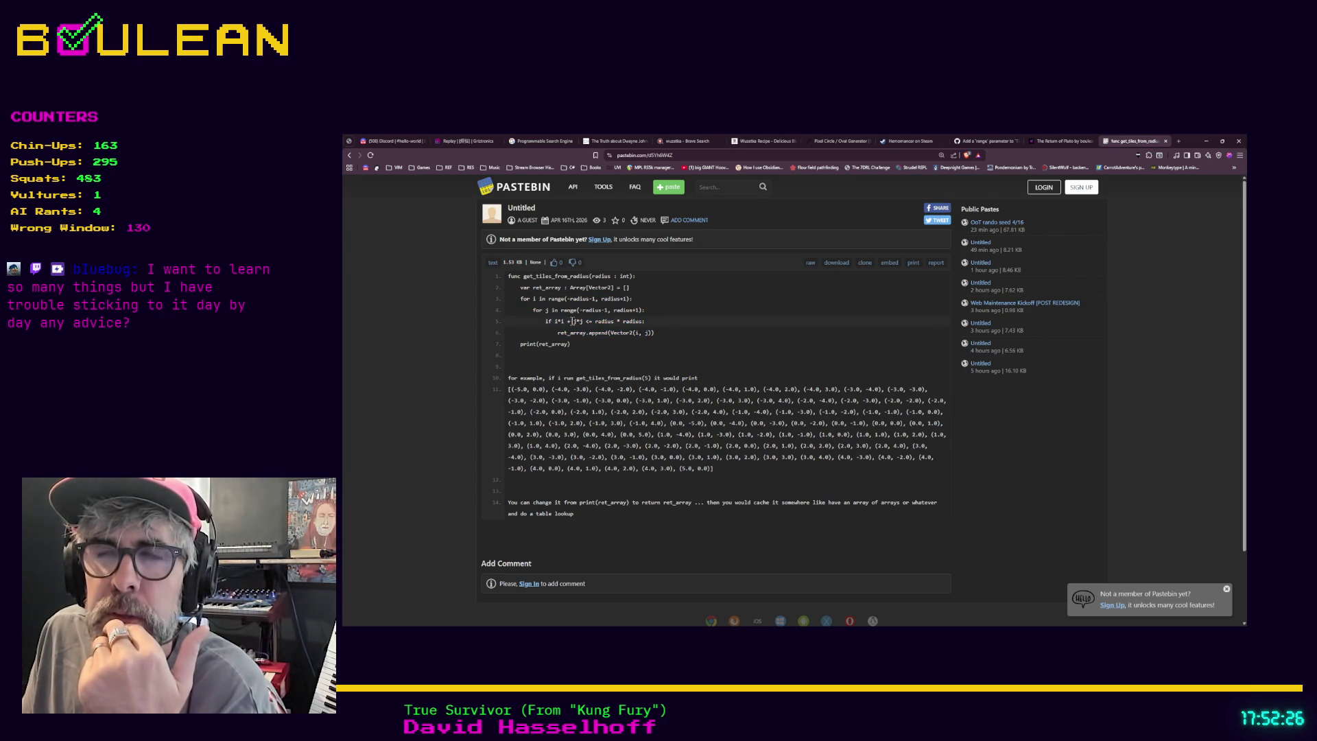
pyautogui.moveTo(578, 321); pyautogui.dragTo(632, 321)
pyautogui.moveTo(539, 321); pyautogui.dragTo(622, 321)
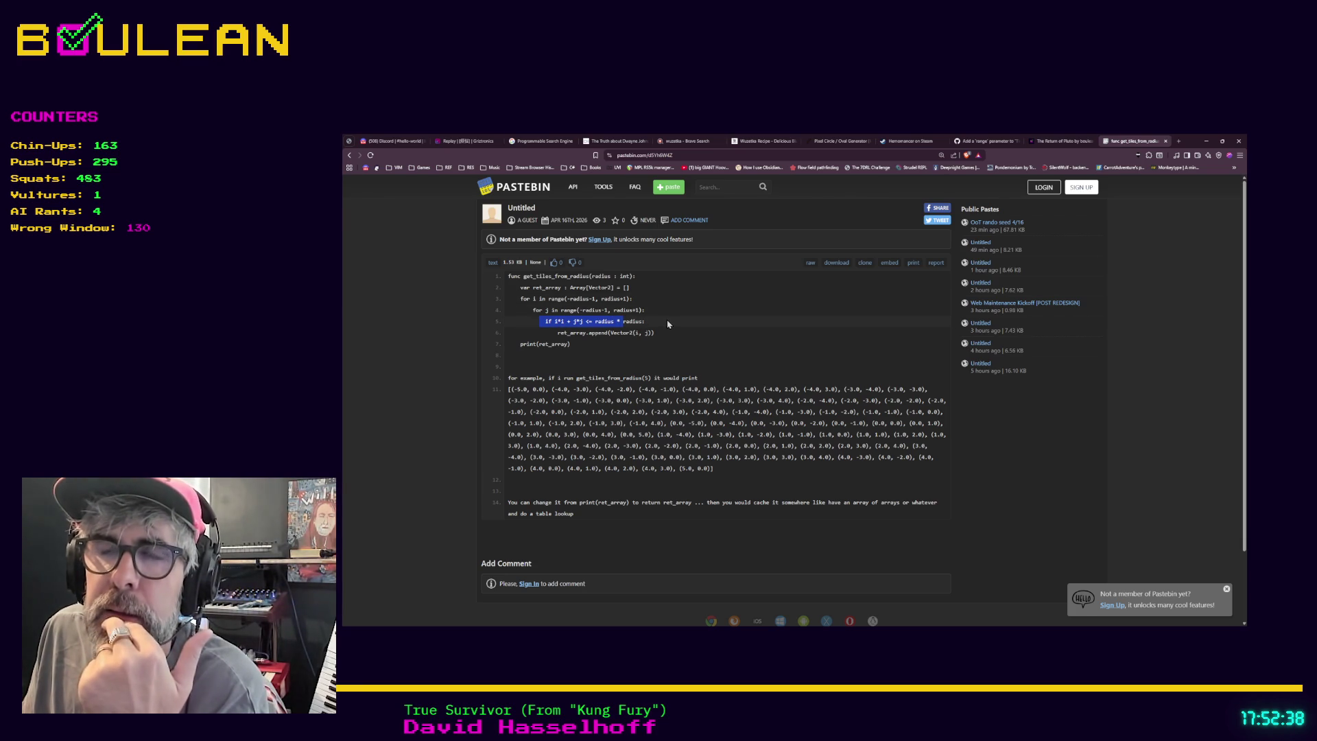
pyautogui.click(555, 321)
pyautogui.moveTo(554, 321); pyautogui.dragTo(581, 321)
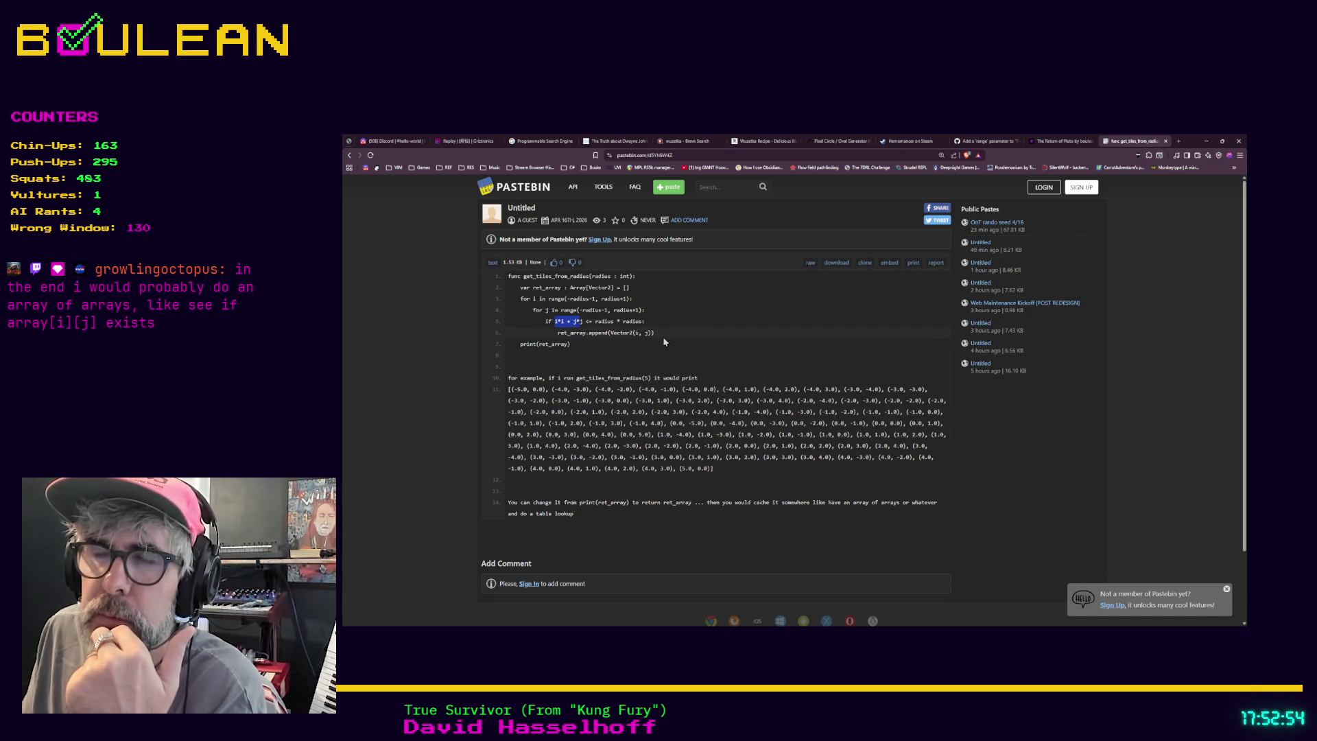
# Select the whole 'if i*i + j*j <= radius * radius:' line with indentation, then scroll through the paste.
pyautogui.moveTo(665, 323)
pyautogui.mouseDown()
pyautogui.moveTo(537, 319)
pyautogui.moveTo(643, 323)
pyautogui.mouseUp()
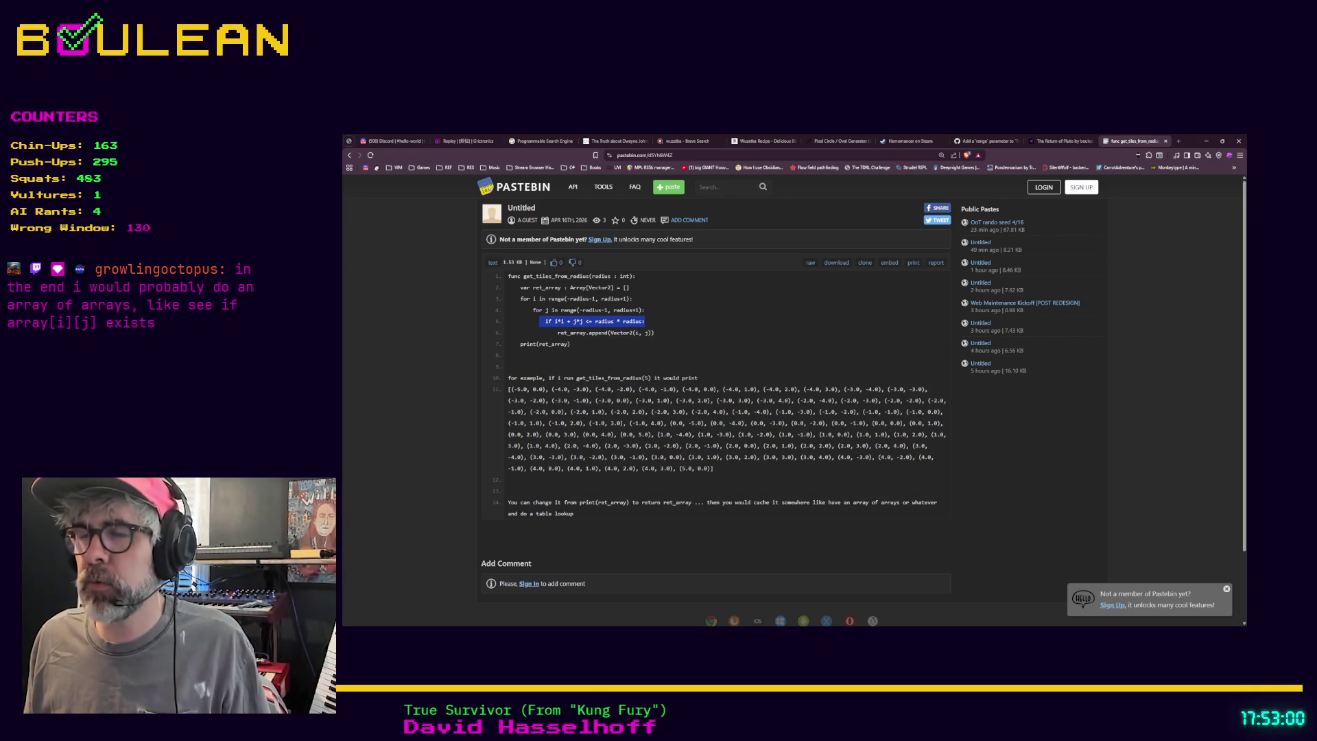
pyautogui.click(1205, 140)
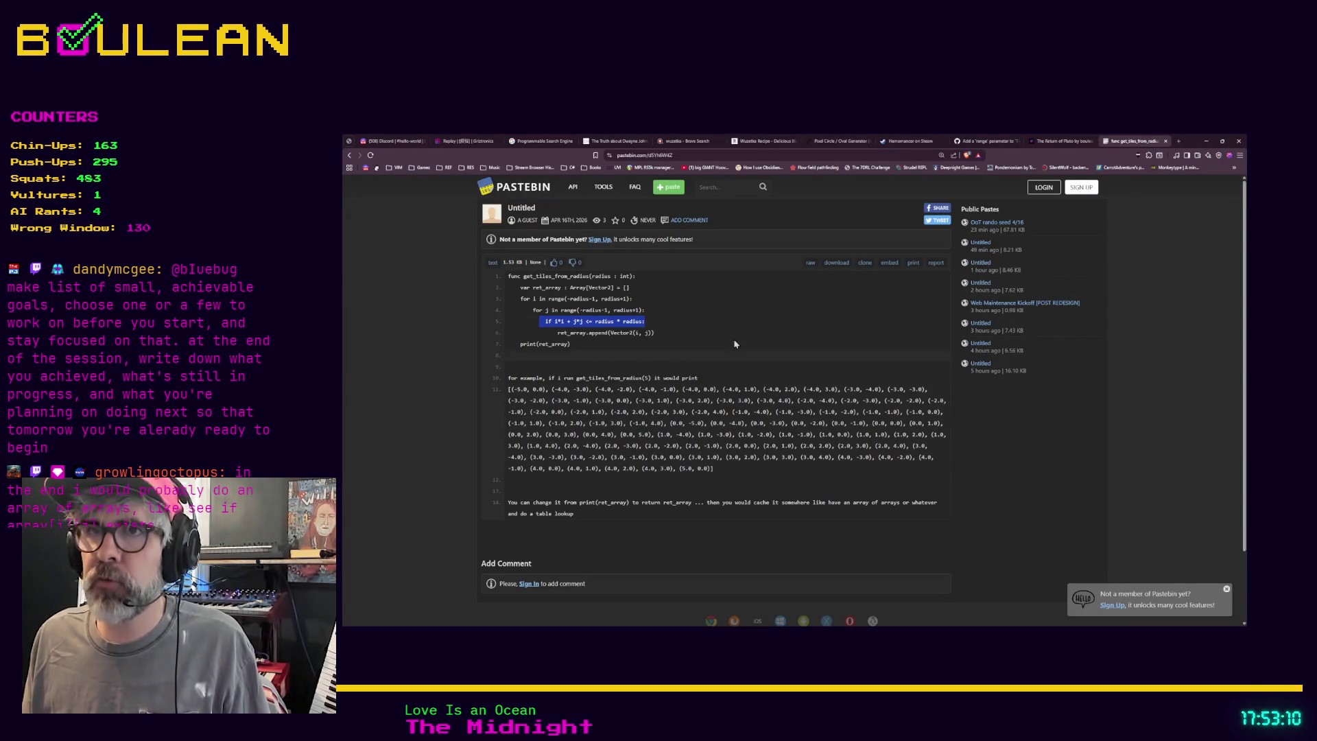
pyautogui.moveTo(664, 323); pyautogui.dragTo(513, 331)
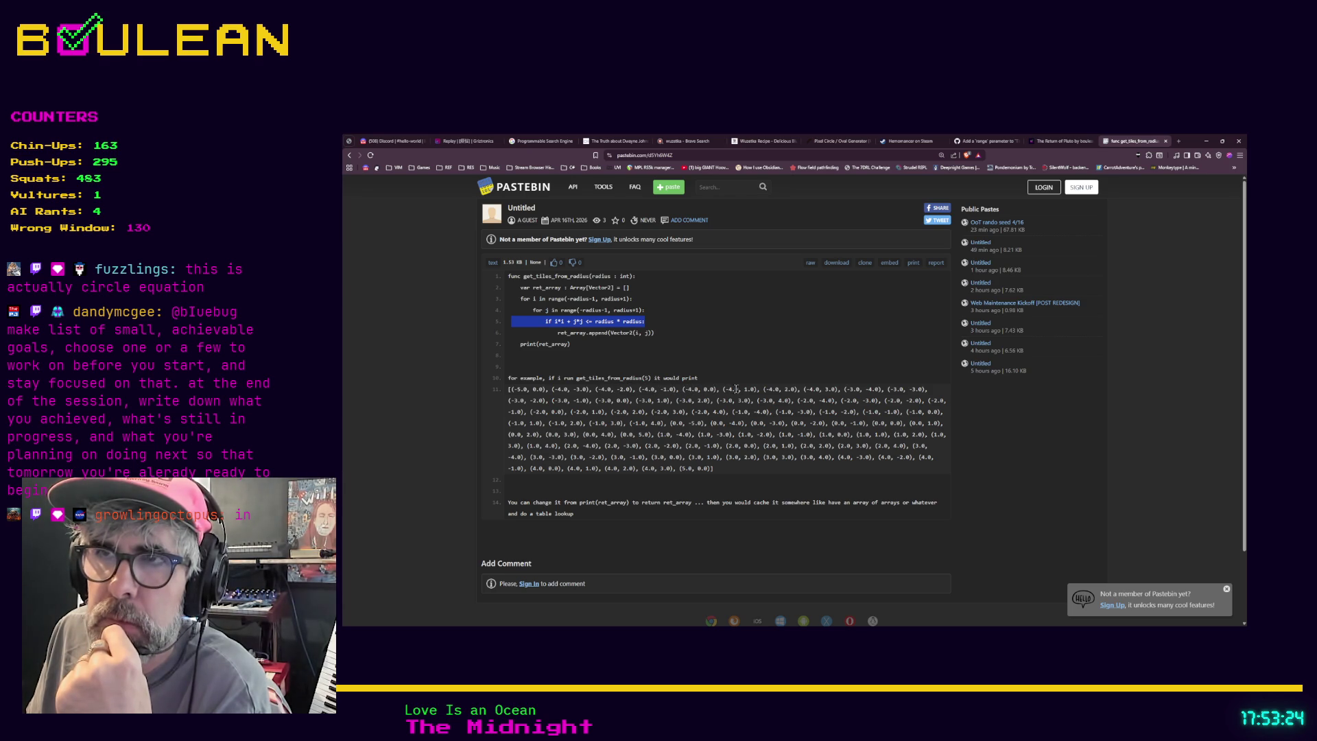
pyautogui.scroll(-1, 827, 401)
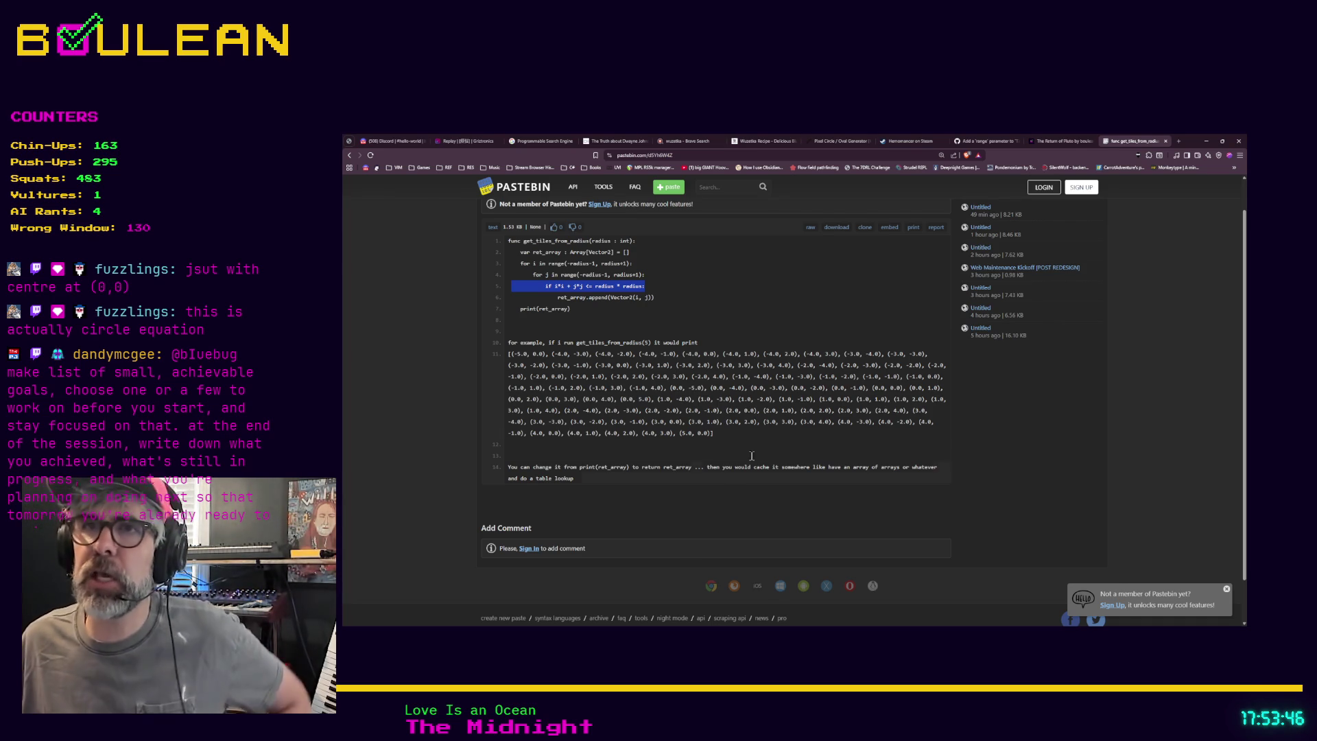
pyautogui.scroll(1, 689, 545)
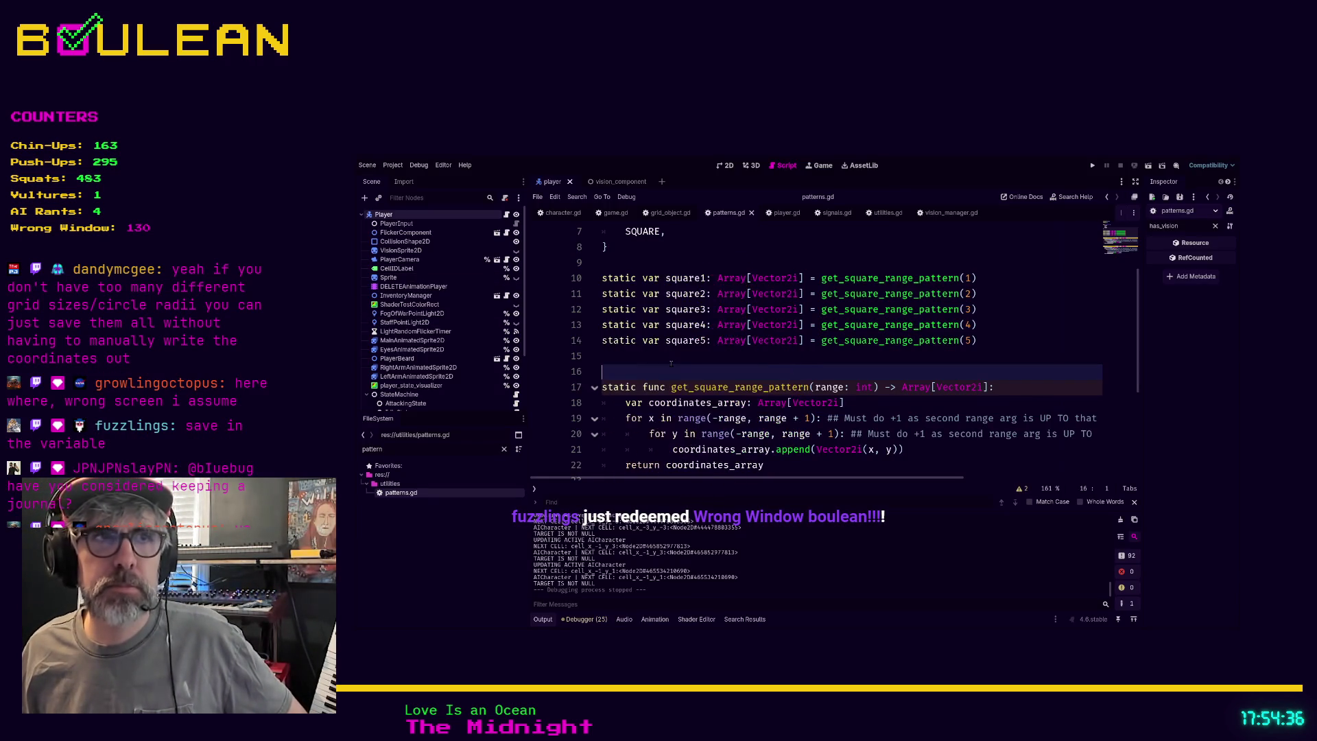
pyautogui.click(981, 341)
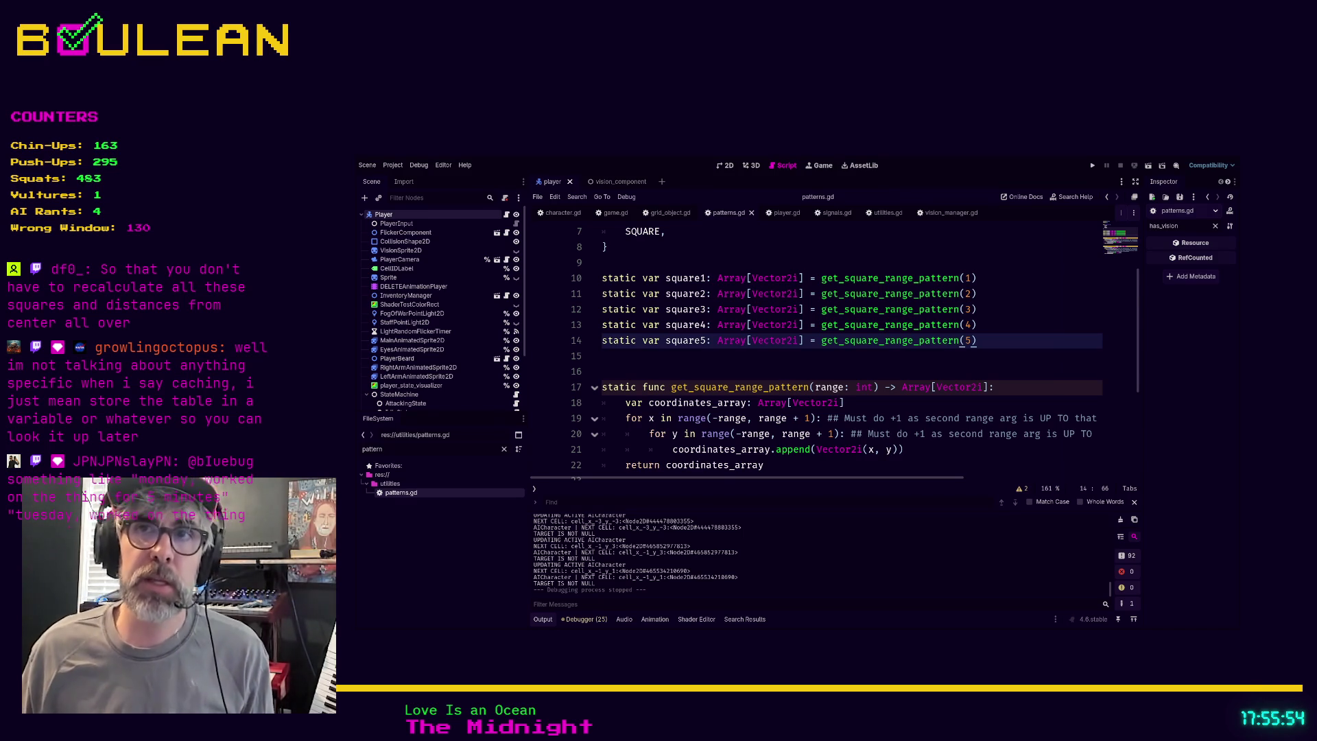
pyautogui.click(602, 355)
pyautogui.scroll(2, 698, 383)
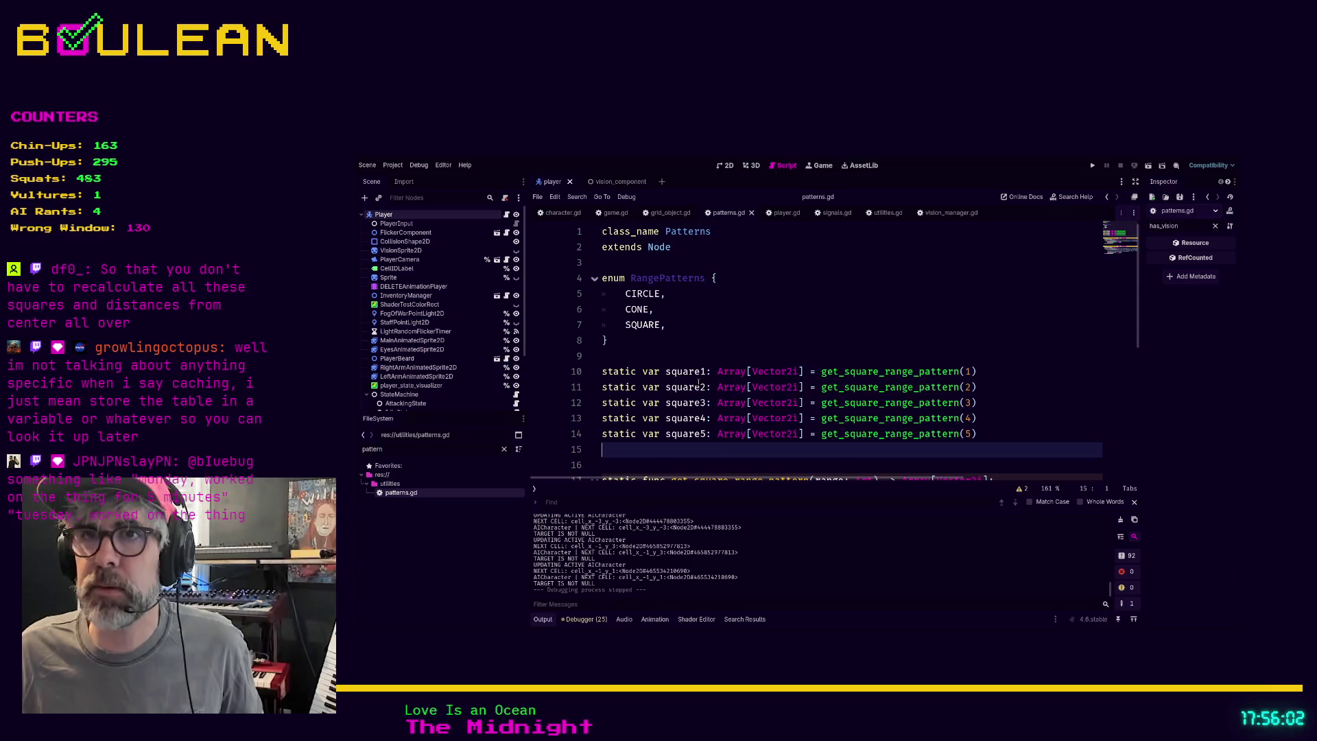
pyautogui.click(627, 357)
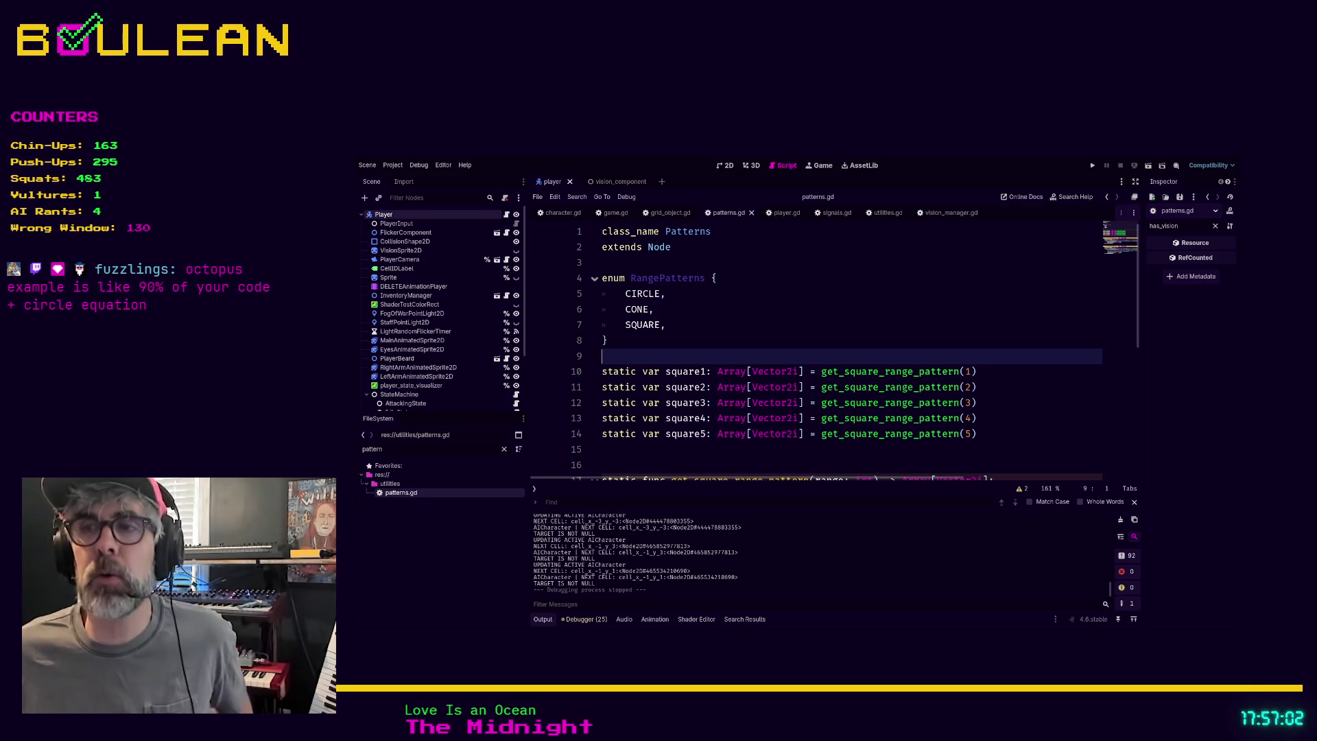
pyautogui.scroll(-3, 697, 284)
pyautogui.scroll(-2, 696, 285)
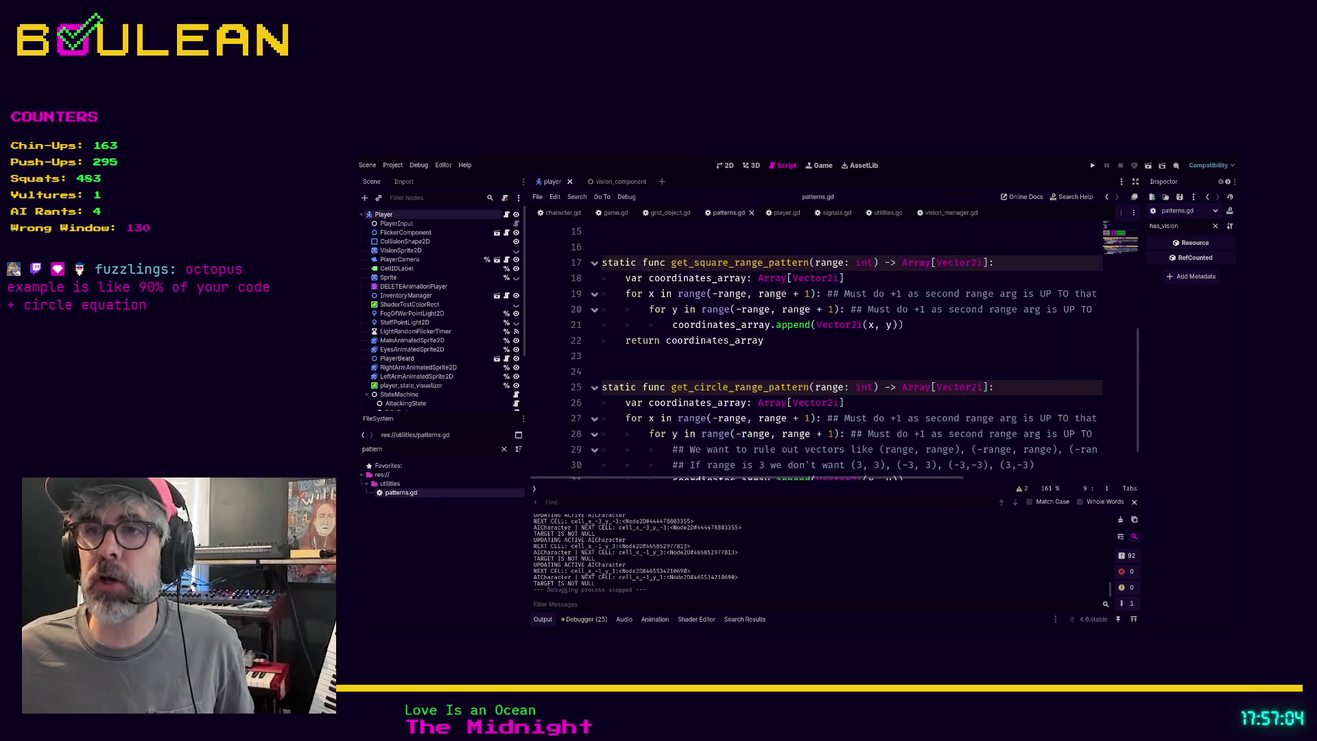
pyautogui.scroll(2, 747, 376)
pyautogui.scroll(3, 774, 388)
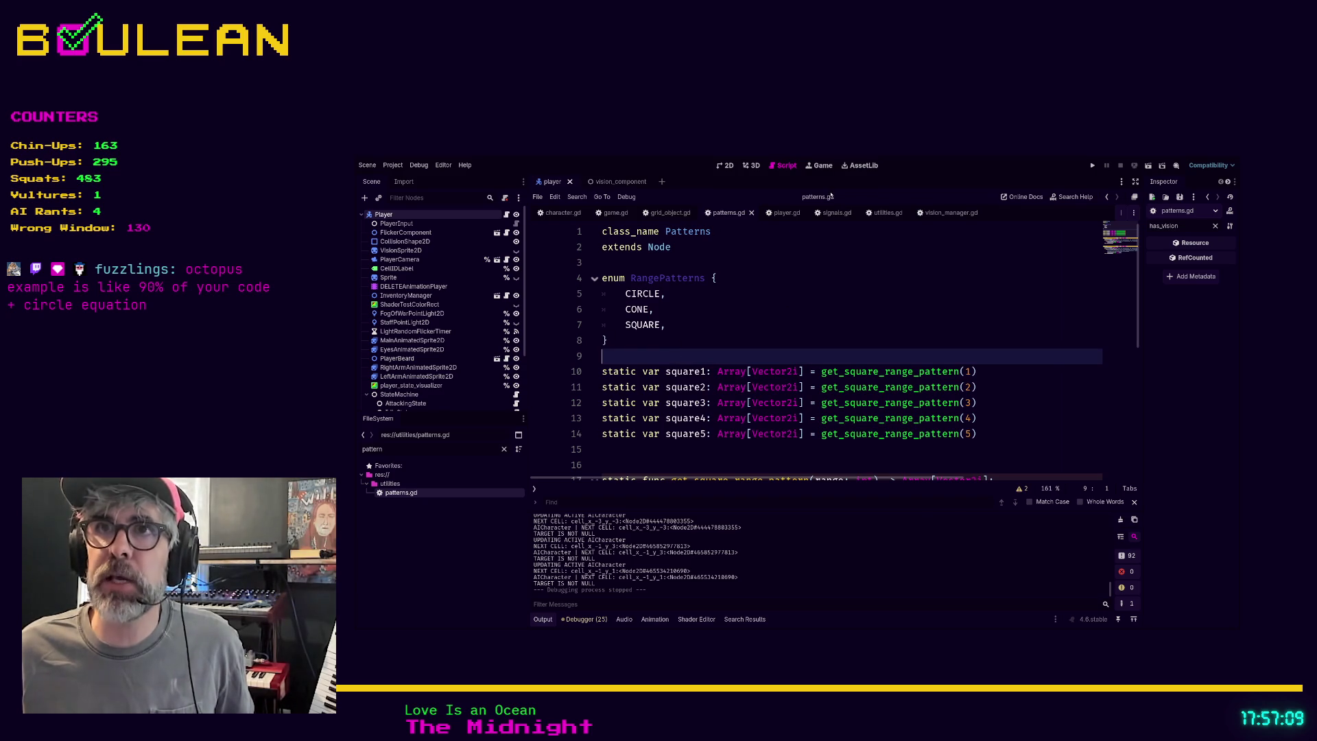
pyautogui.scroll(-2, 773, 352)
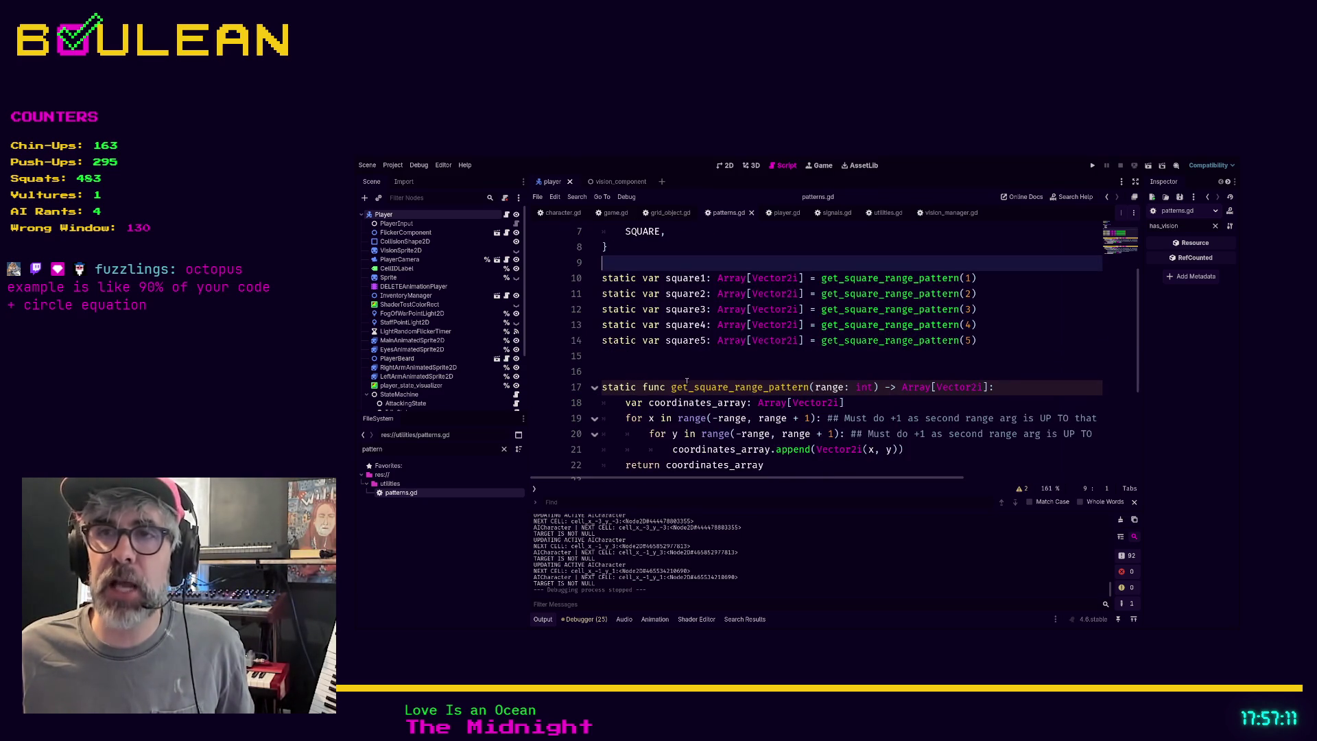
pyautogui.click(624, 359)
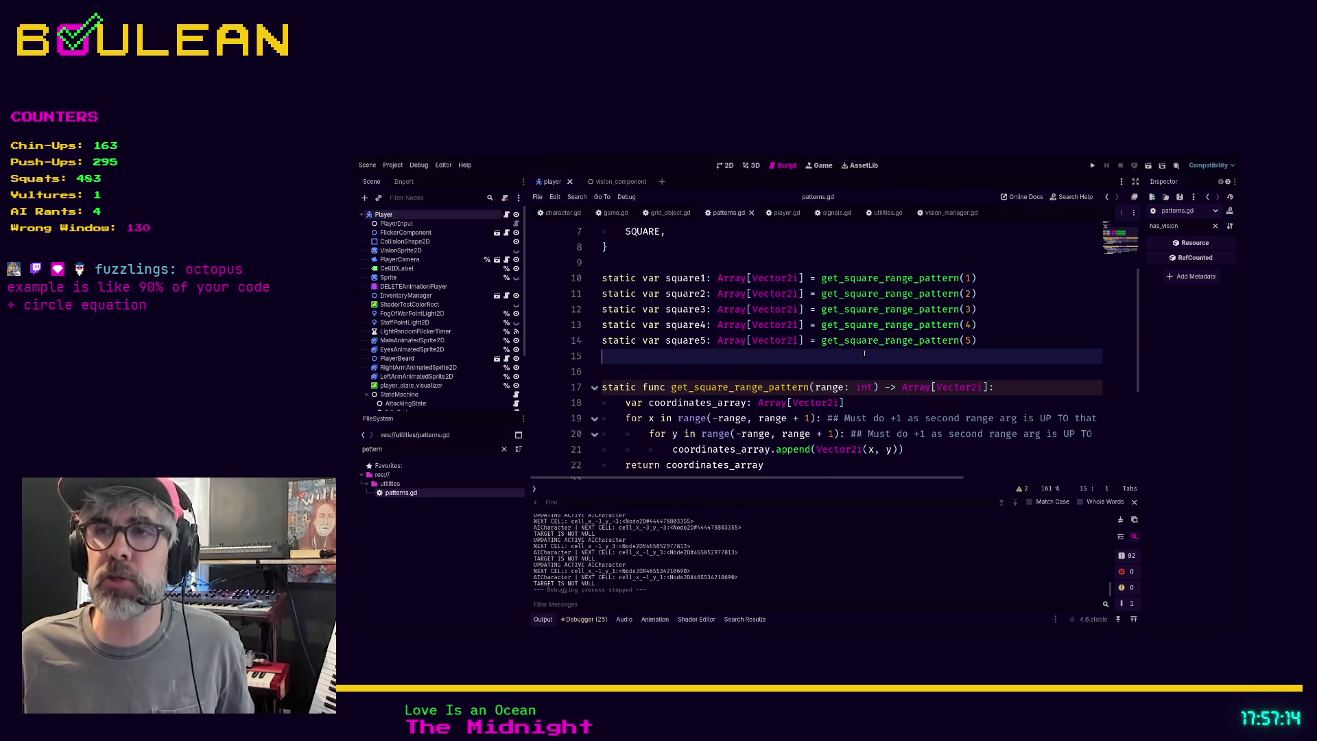
pyautogui.scroll(-2, 790, 470)
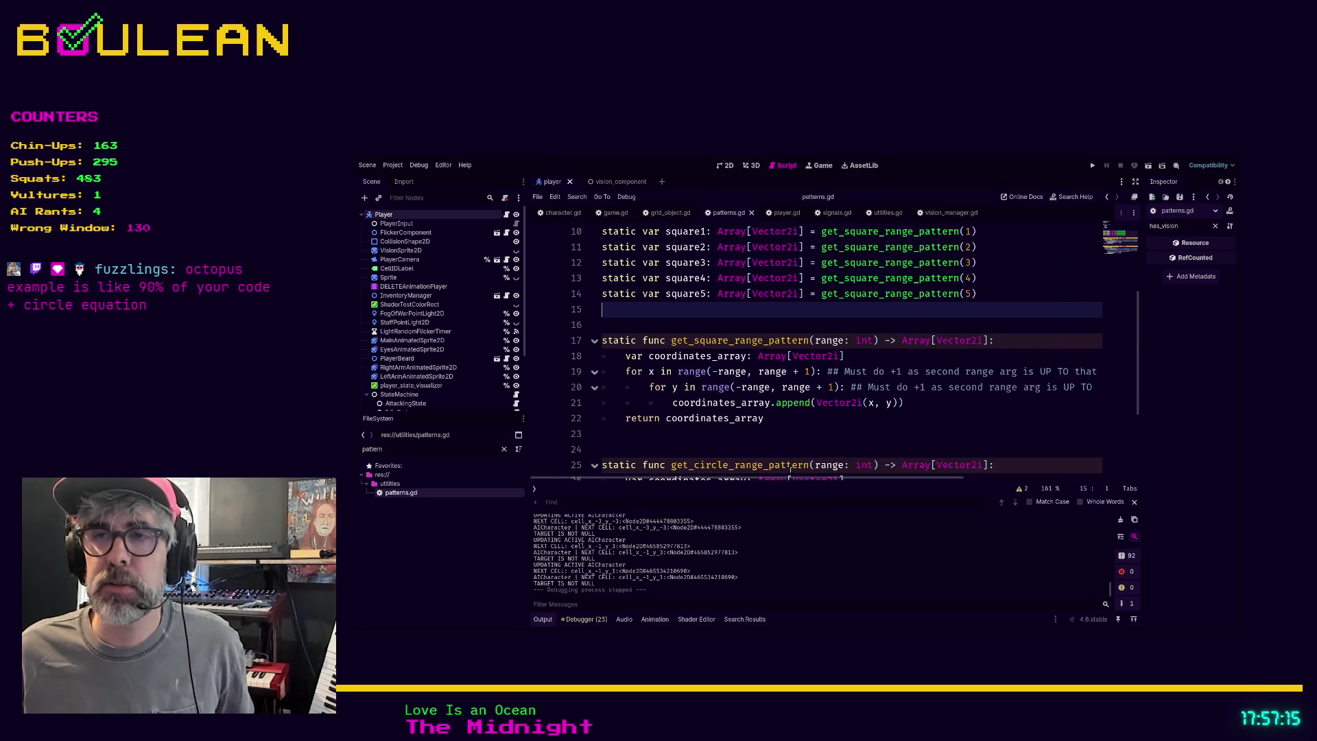
pyautogui.scroll(3, 769, 466)
pyautogui.scroll(-3, 769, 467)
pyautogui.moveTo(814, 425)
pyautogui.mouseDown()
pyautogui.moveTo(648, 388)
pyautogui.moveTo(579, 352)
pyautogui.mouseUp()
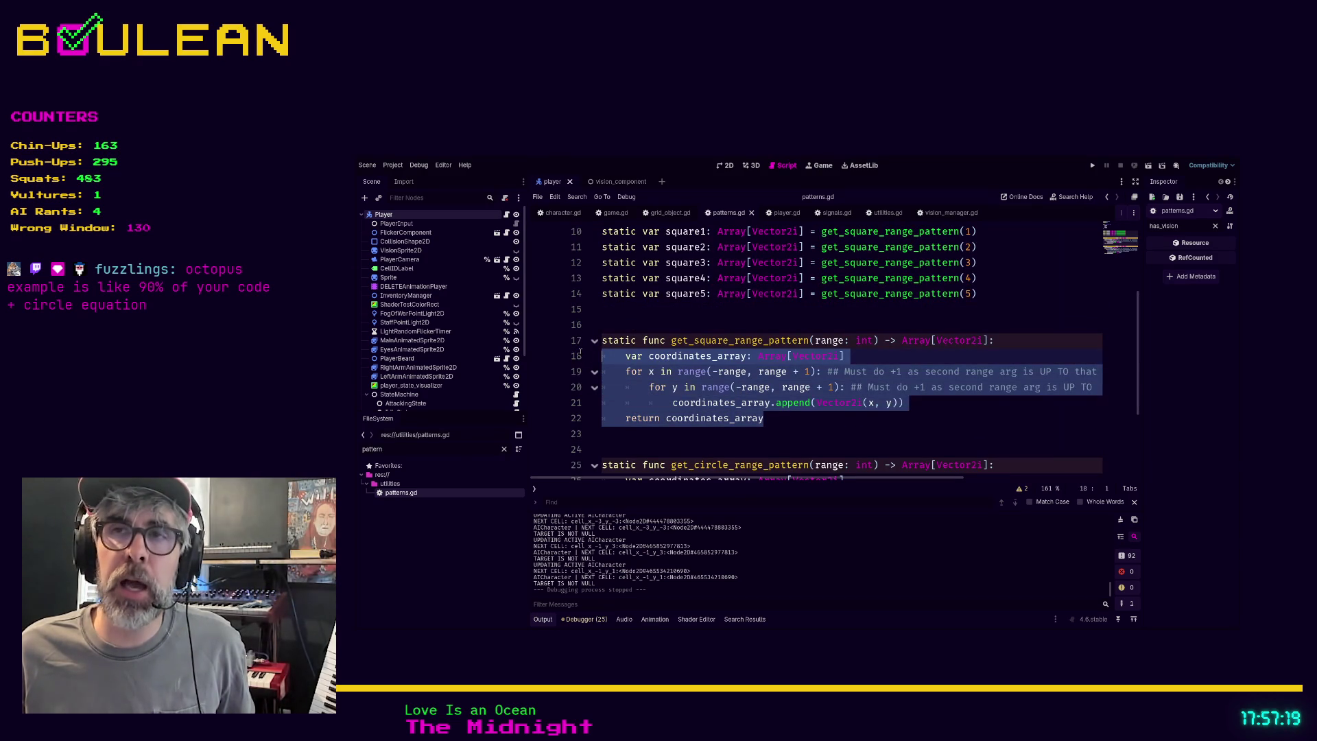
pyautogui.click(784, 419)
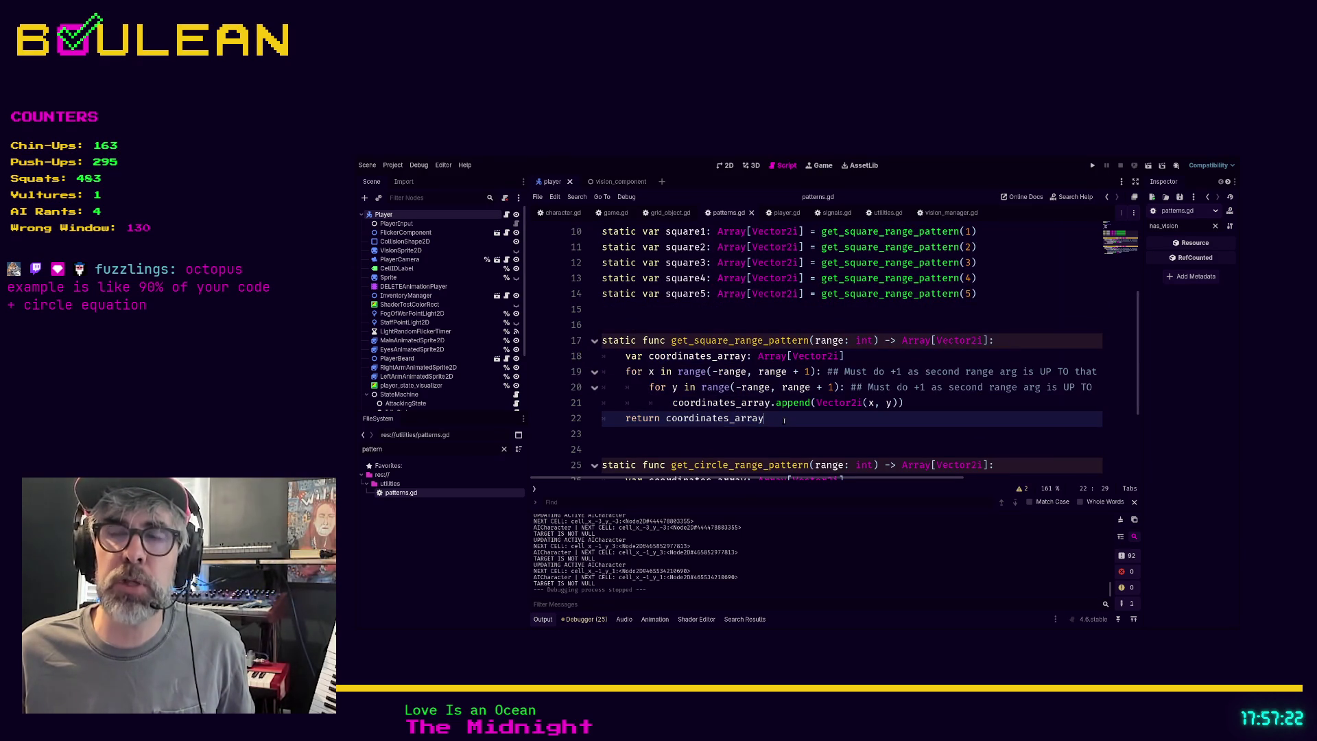
pyautogui.moveTo(784, 420)
pyautogui.mouseDown()
pyautogui.moveTo(651, 388)
pyautogui.moveTo(602, 355)
pyautogui.mouseUp()
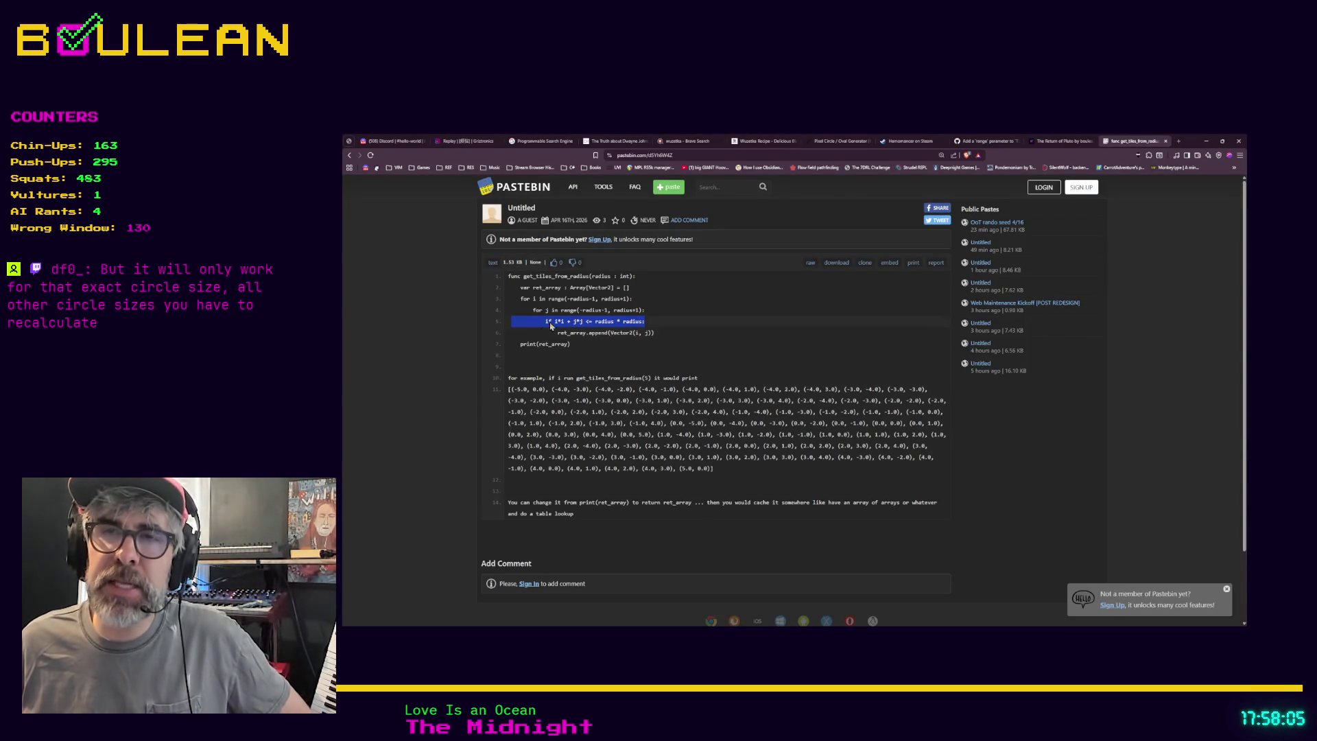
# Clear the earlier highlight on line 5 of the Pastebin code.
pyautogui.click(548, 320)
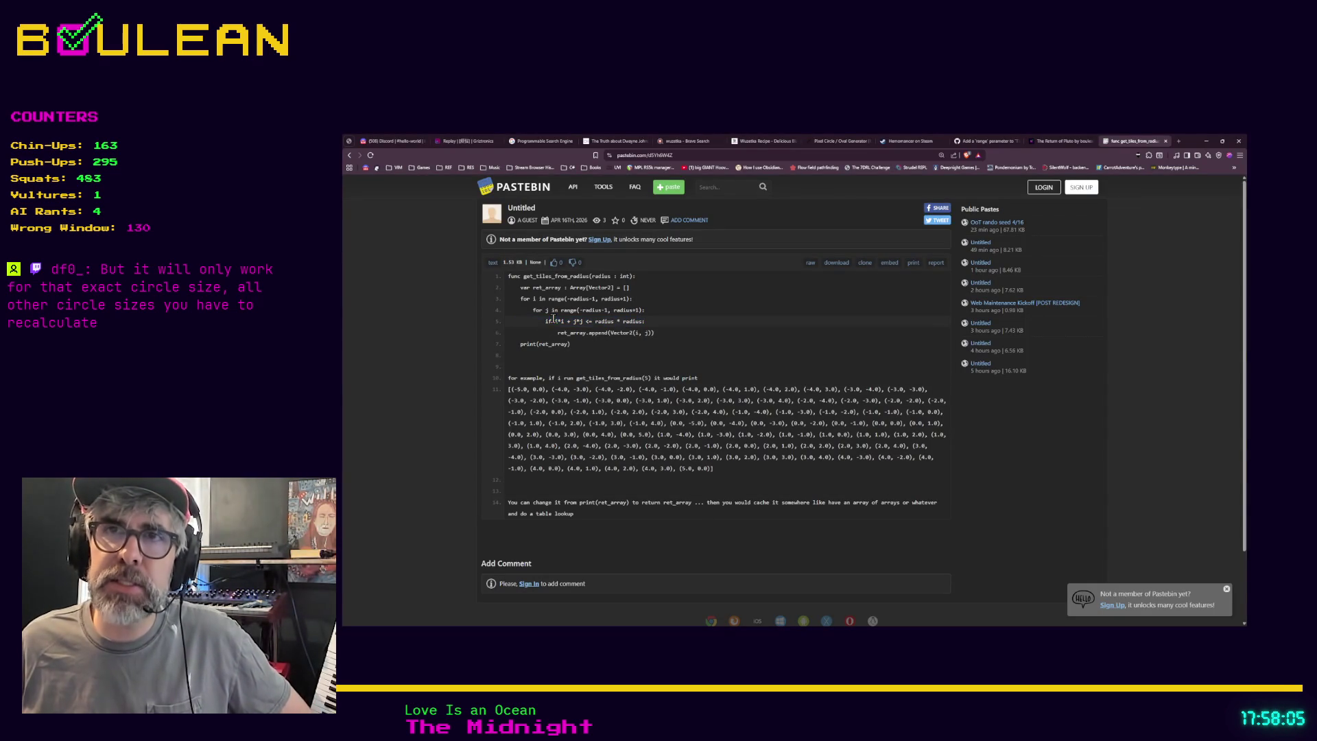
# Zoom the paste in and select the line-5 distance check, i*i + j*j <= radius * radius.
pyautogui.moveTo(546, 322); pyautogui.dragTo(653, 328)
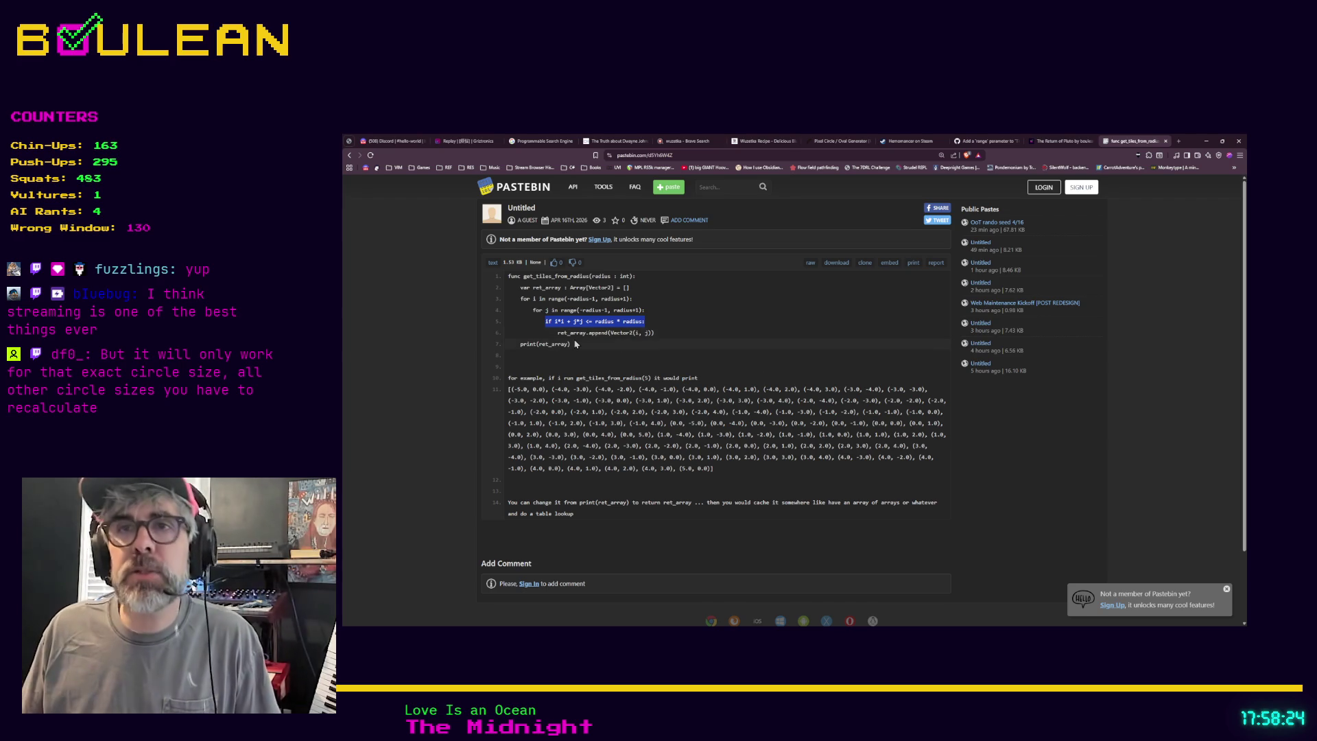
pyautogui.hotkey('ctrl', '+')
pyautogui.hotkey('ctrl', '+')
pyautogui.hotkey('ctrl', '+')
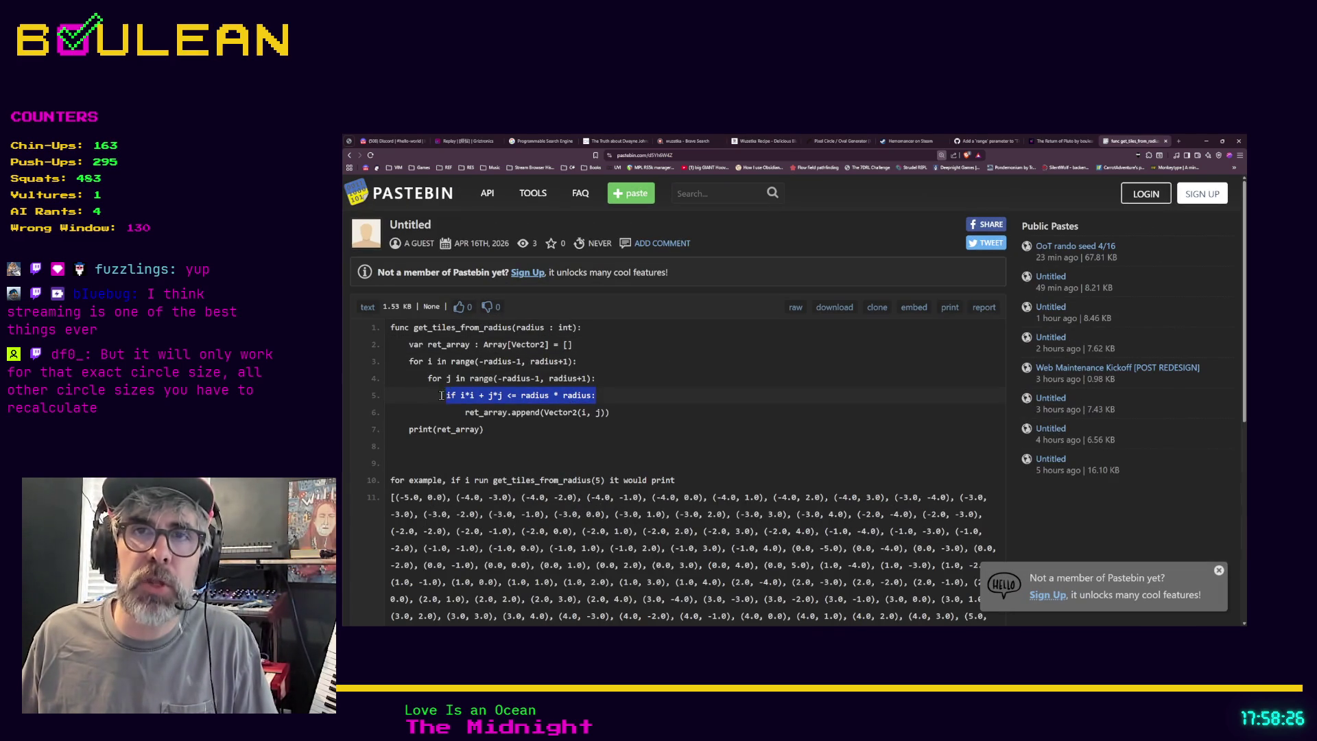
pyautogui.click(441, 395)
pyautogui.moveTo(603, 395); pyautogui.dragTo(437, 395)
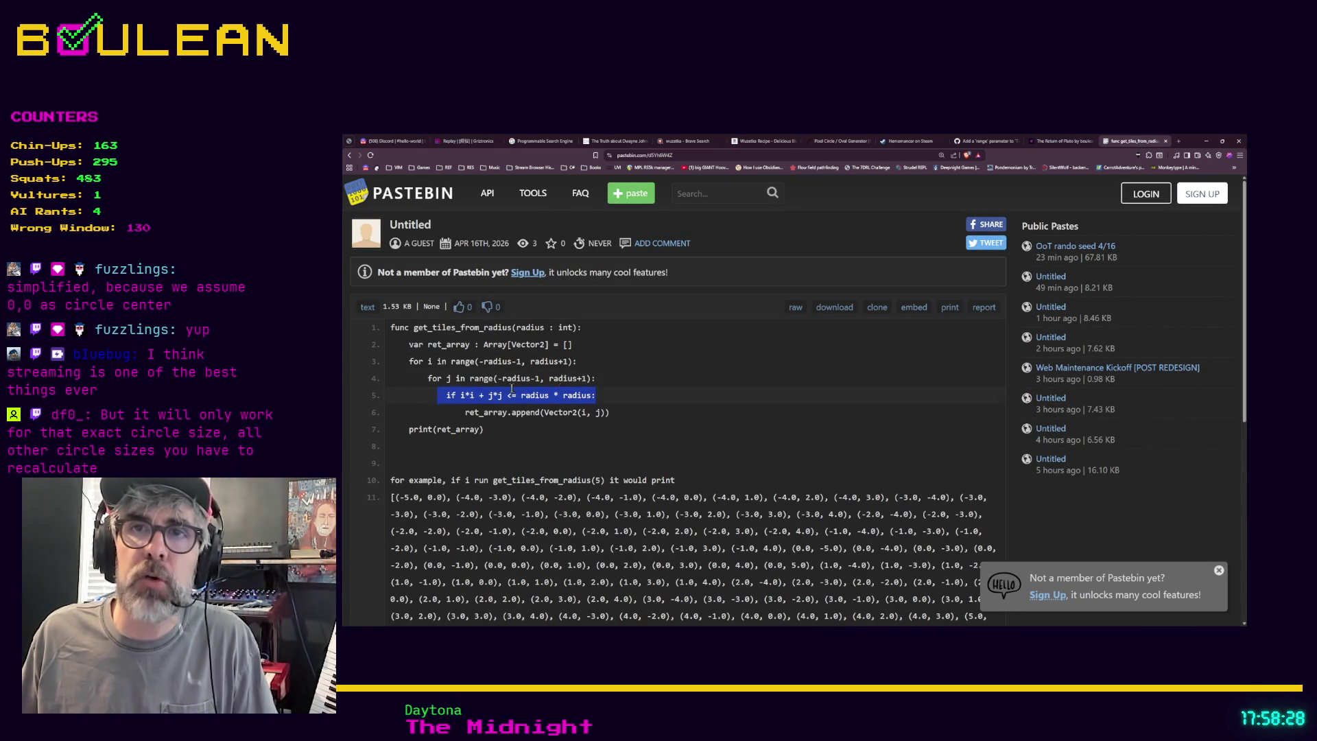
pyautogui.click(594, 377)
# Highlight the array setup, then the nested range loops, then the full line-5 radius check.
pyautogui.moveTo(636, 385)
pyautogui.mouseDown()
pyautogui.moveTo(421, 379)
pyautogui.moveTo(392, 363)
pyautogui.moveTo(385, 335)
pyautogui.moveTo(393, 371)
pyautogui.mouseUp()
pyautogui.moveTo(602, 381)
pyautogui.mouseDown()
pyautogui.moveTo(617, 377)
pyautogui.moveTo(391, 364)
pyautogui.moveTo(390, 345)
pyautogui.mouseUp()
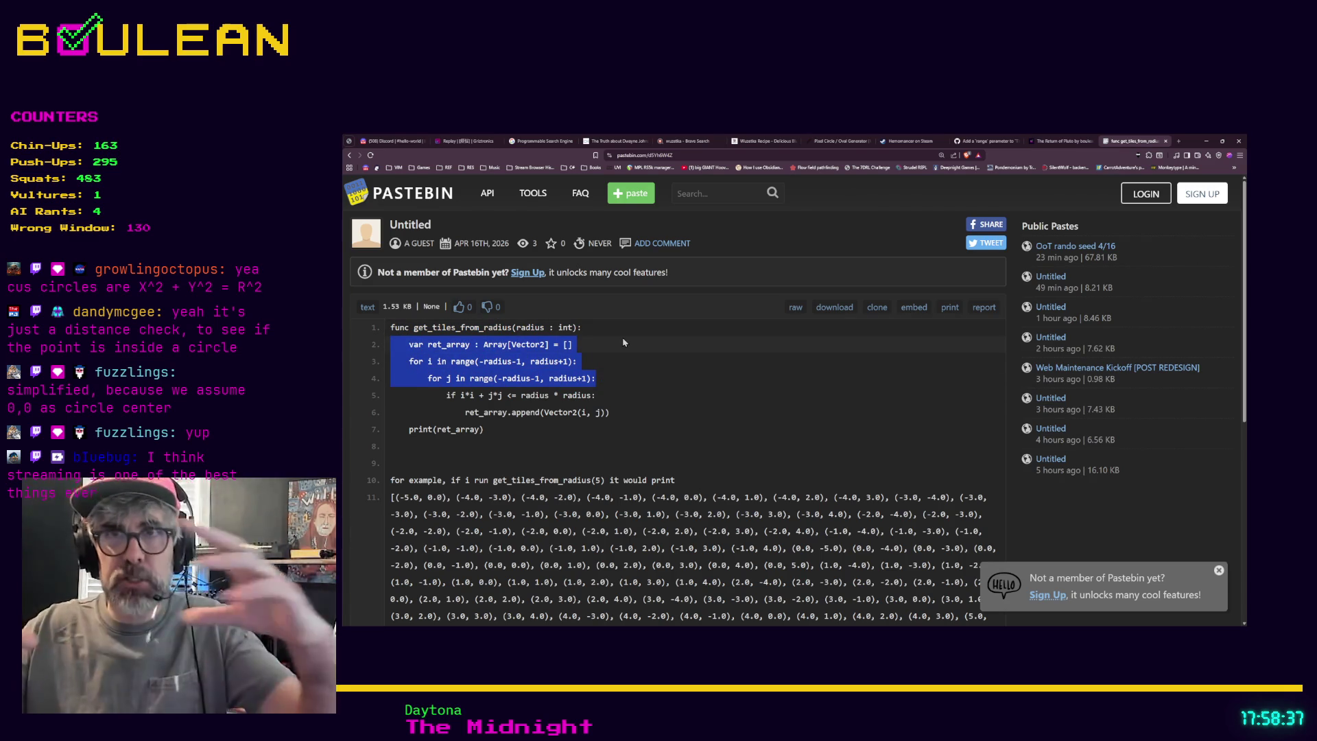
pyautogui.moveTo(598, 395); pyautogui.dragTo(447, 396)
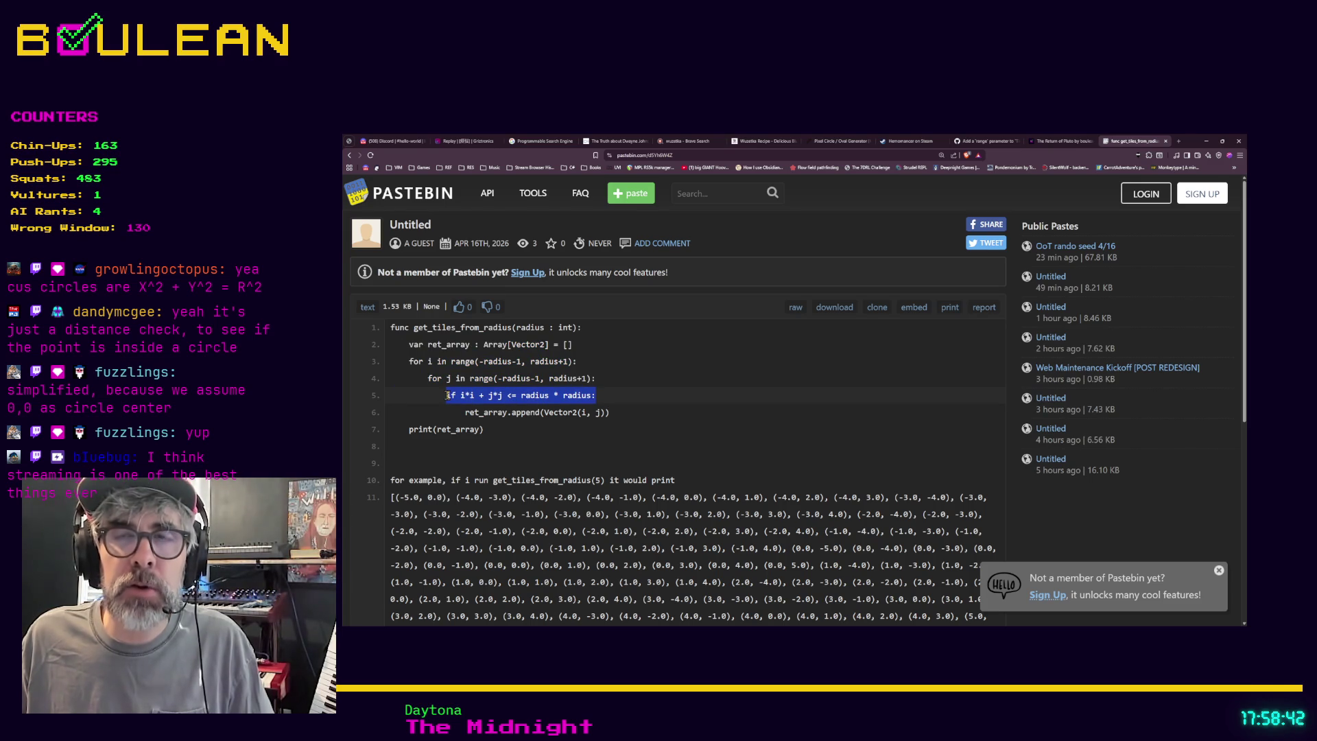
pyautogui.moveTo(601, 396)
pyautogui.mouseDown()
pyautogui.moveTo(465, 411)
pyautogui.moveTo(484, 396)
pyautogui.moveTo(441, 395)
pyautogui.mouseUp()
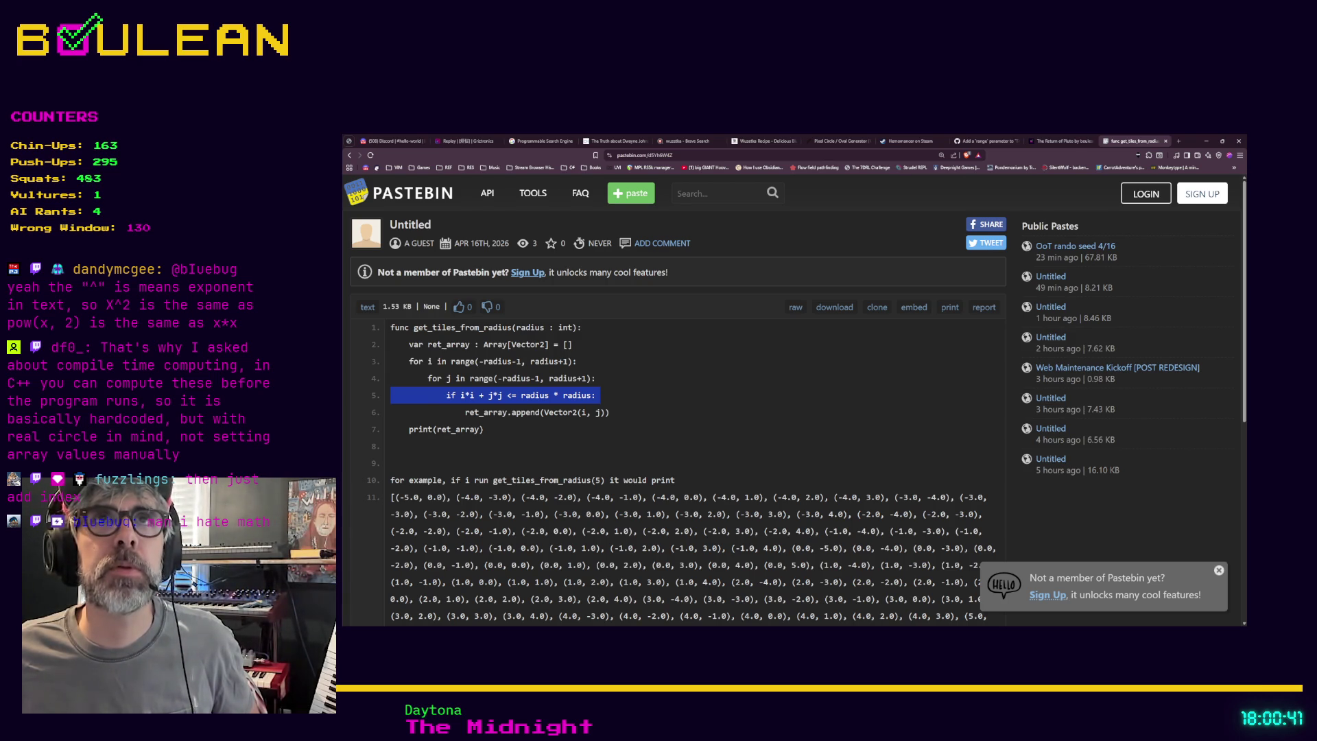
# Deselect the line-5 distance check and minimise the Pastebin browser window.
pyautogui.click(582, 447)
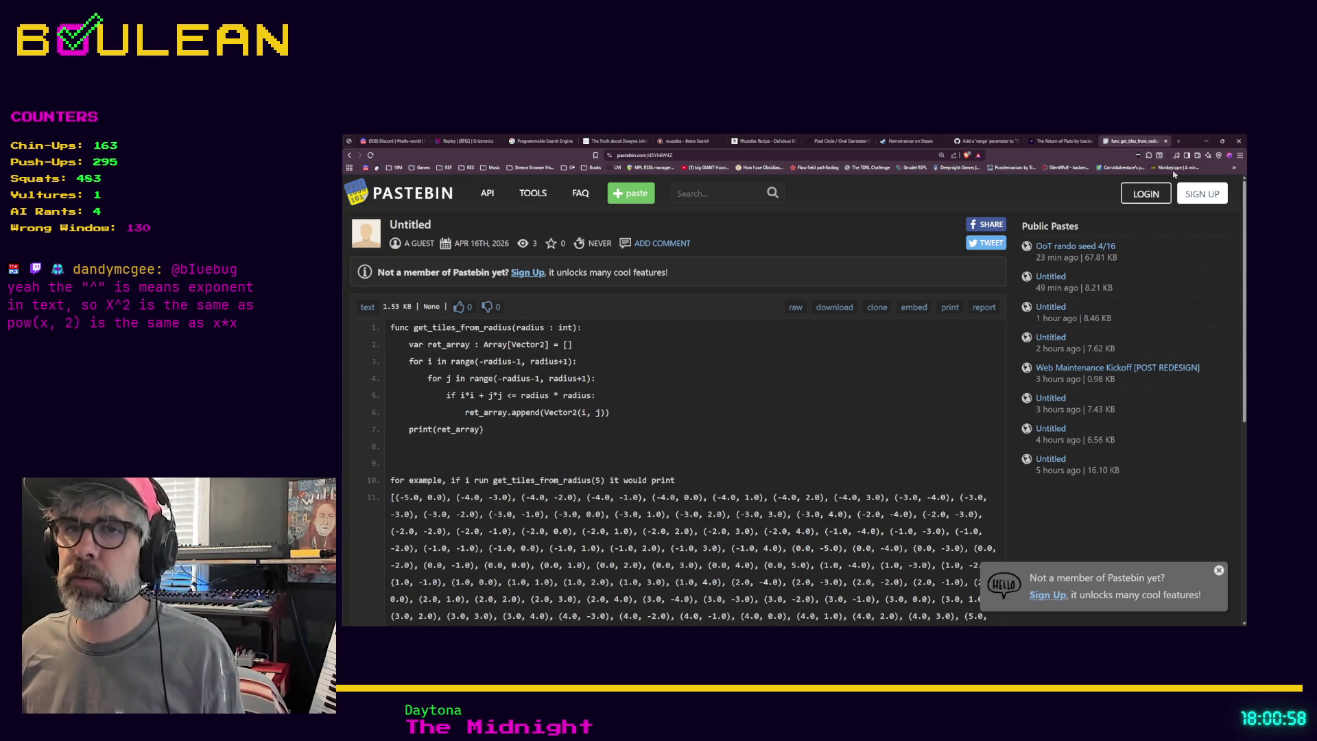
pyautogui.click(1205, 142)
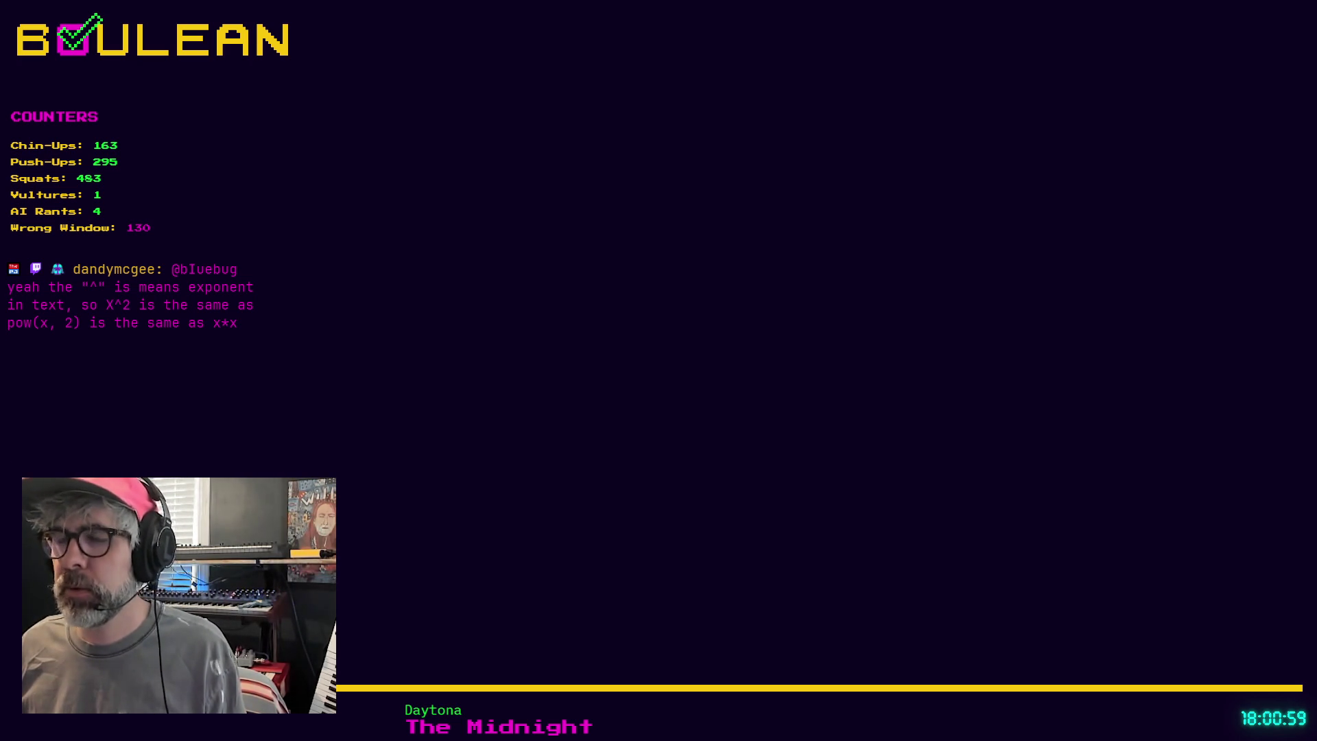
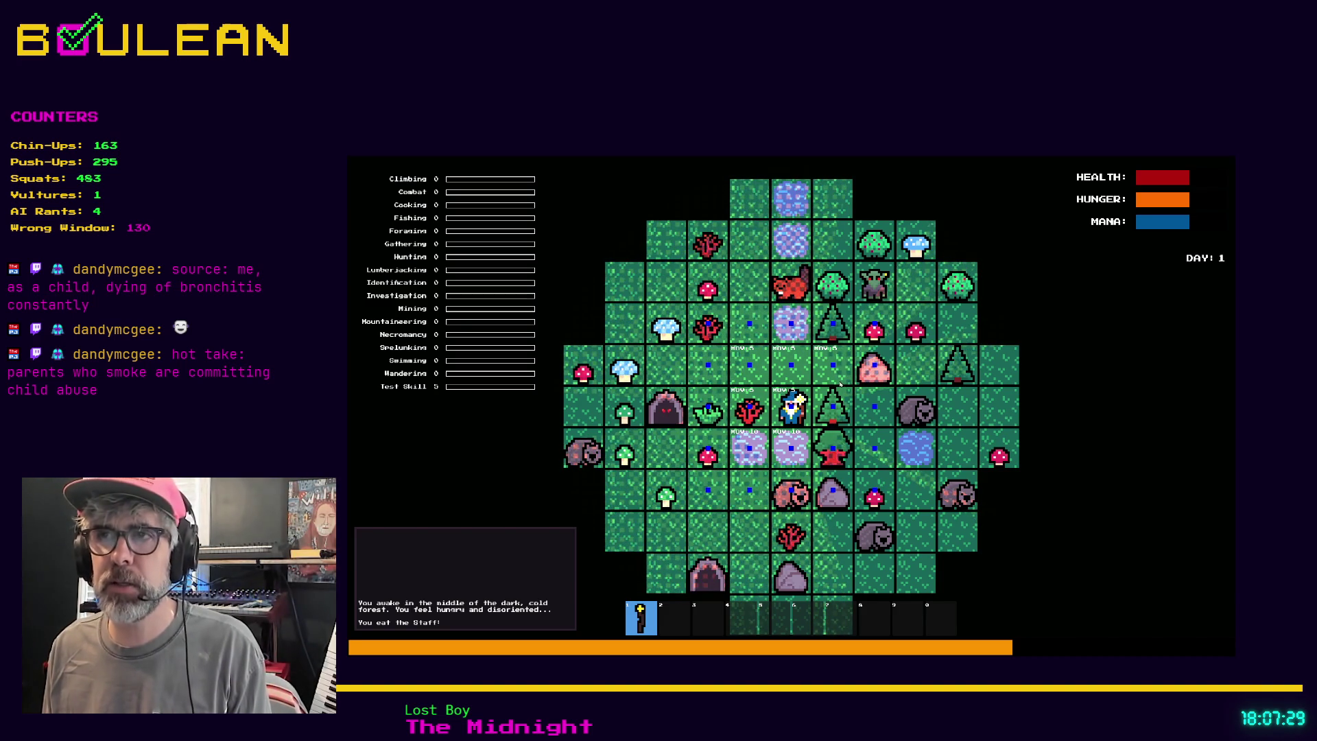
# Quit the running game window and start a new browser tab.
pyautogui.press('Escape')
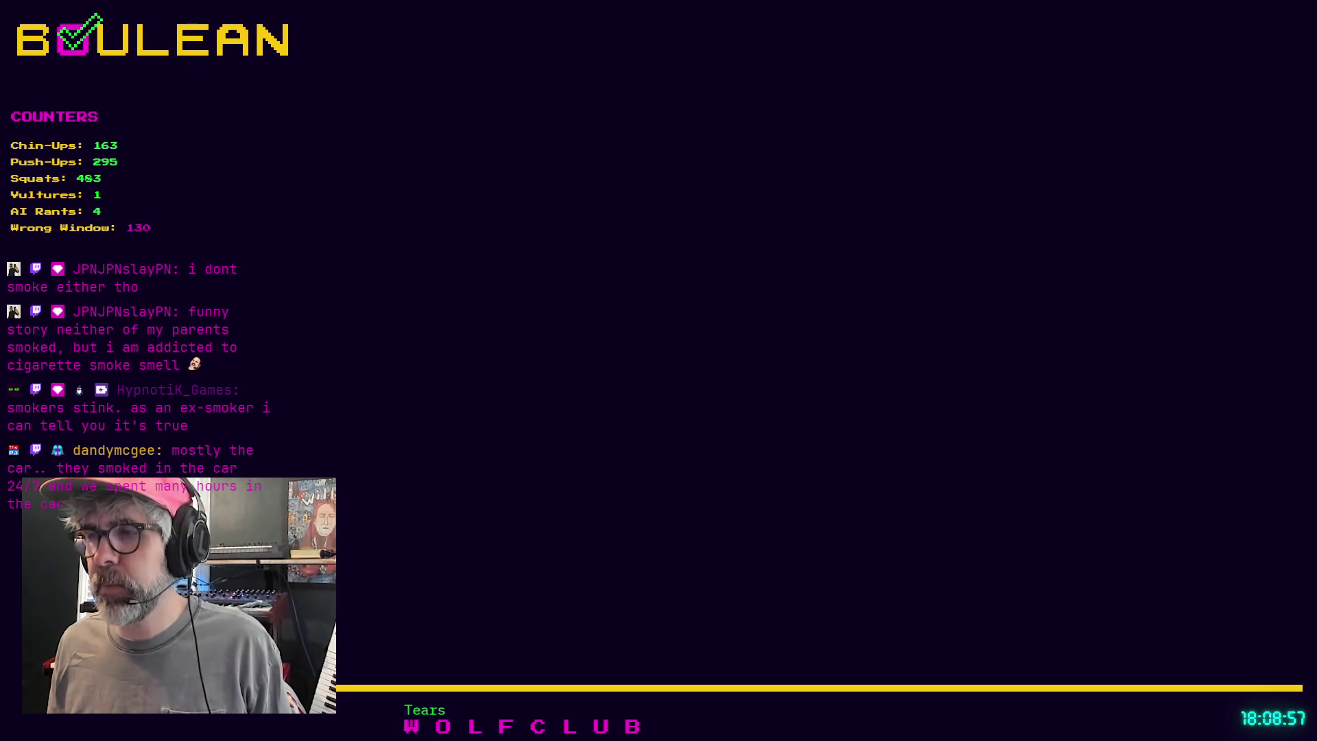
pyautogui.hotkey('ctrl', 't')
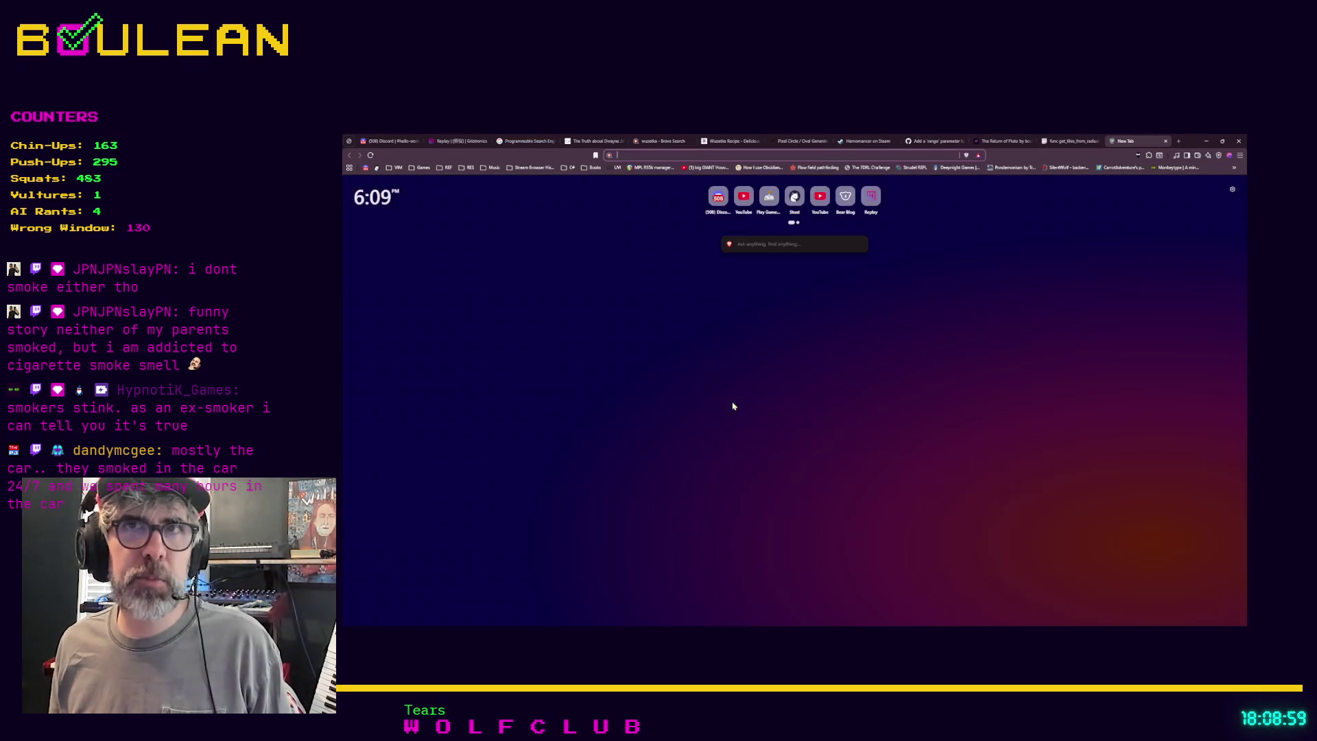
# Load the shared Pastebin paste and scroll through its lookup_table and get_tiles_from_radius code.
pyautogui.hotkey('ctrl', 'v')
pyautogui.press('Return')
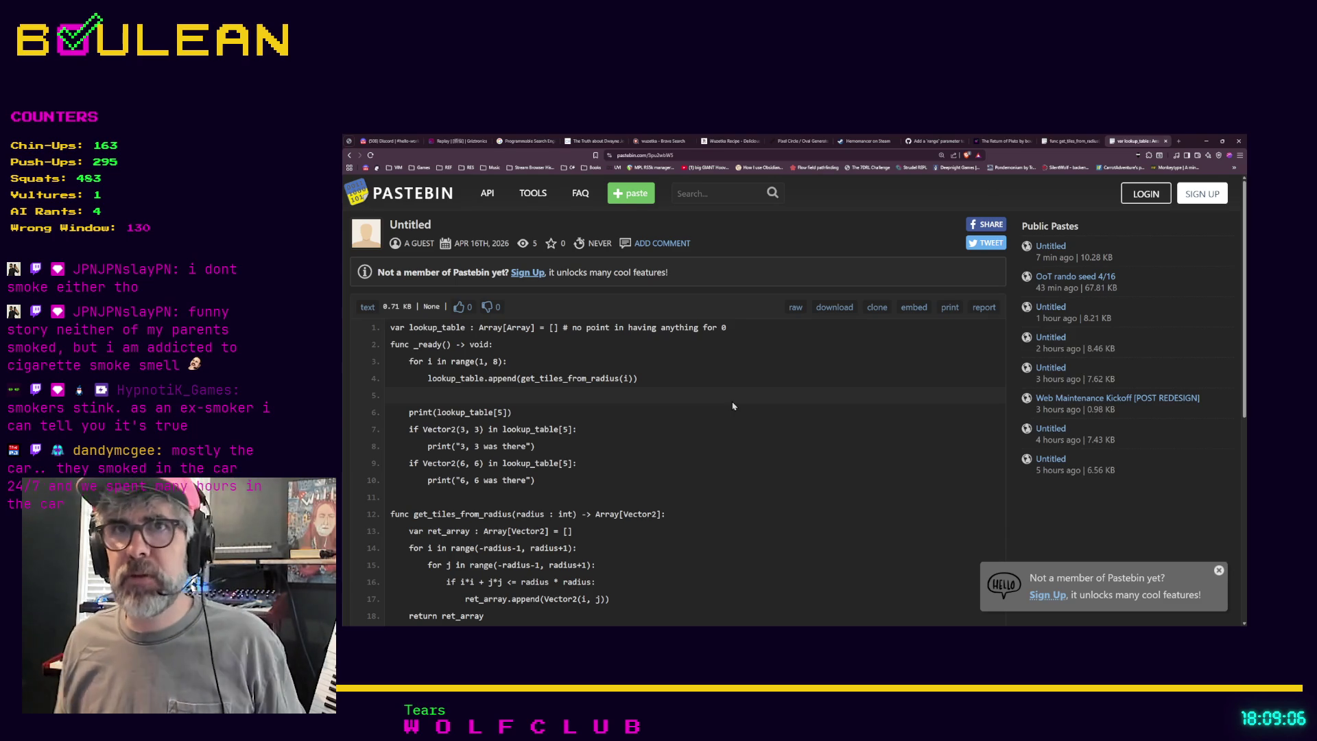
pyautogui.scroll(-1, 733, 405)
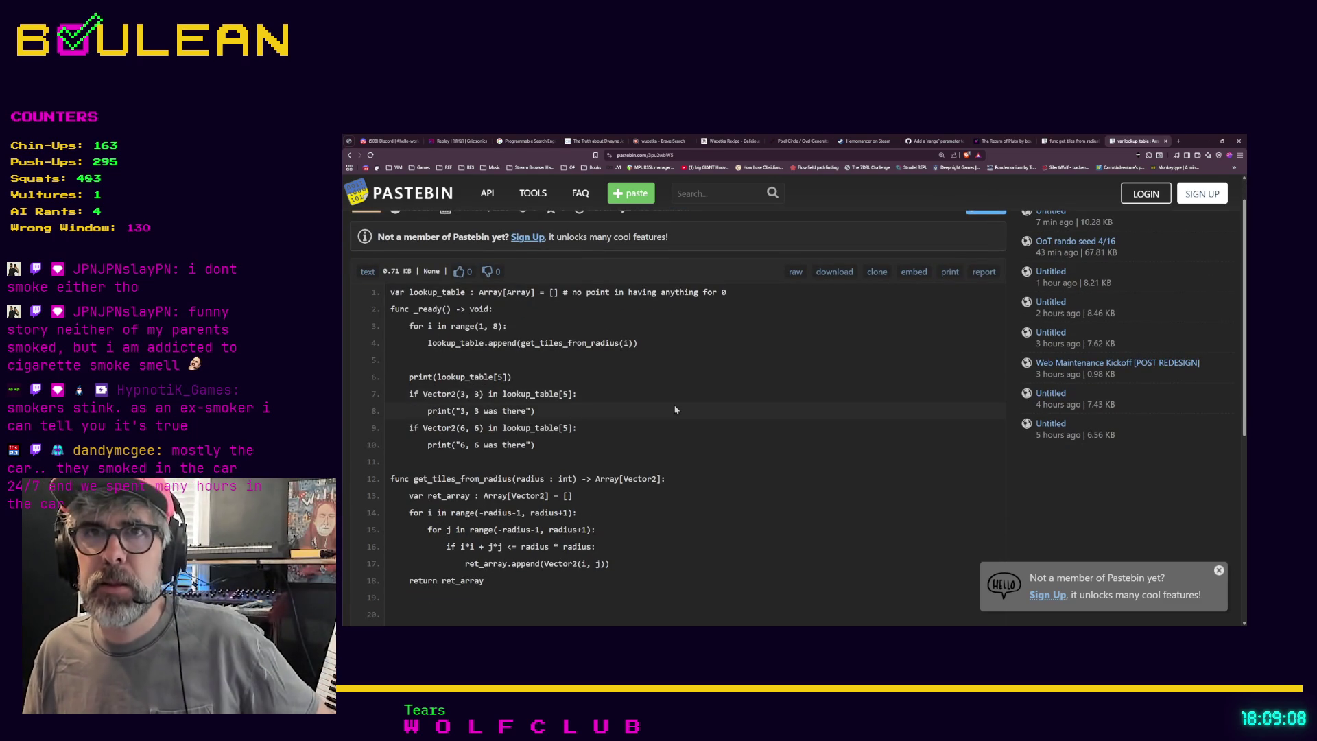
pyautogui.scroll(1, 676, 411)
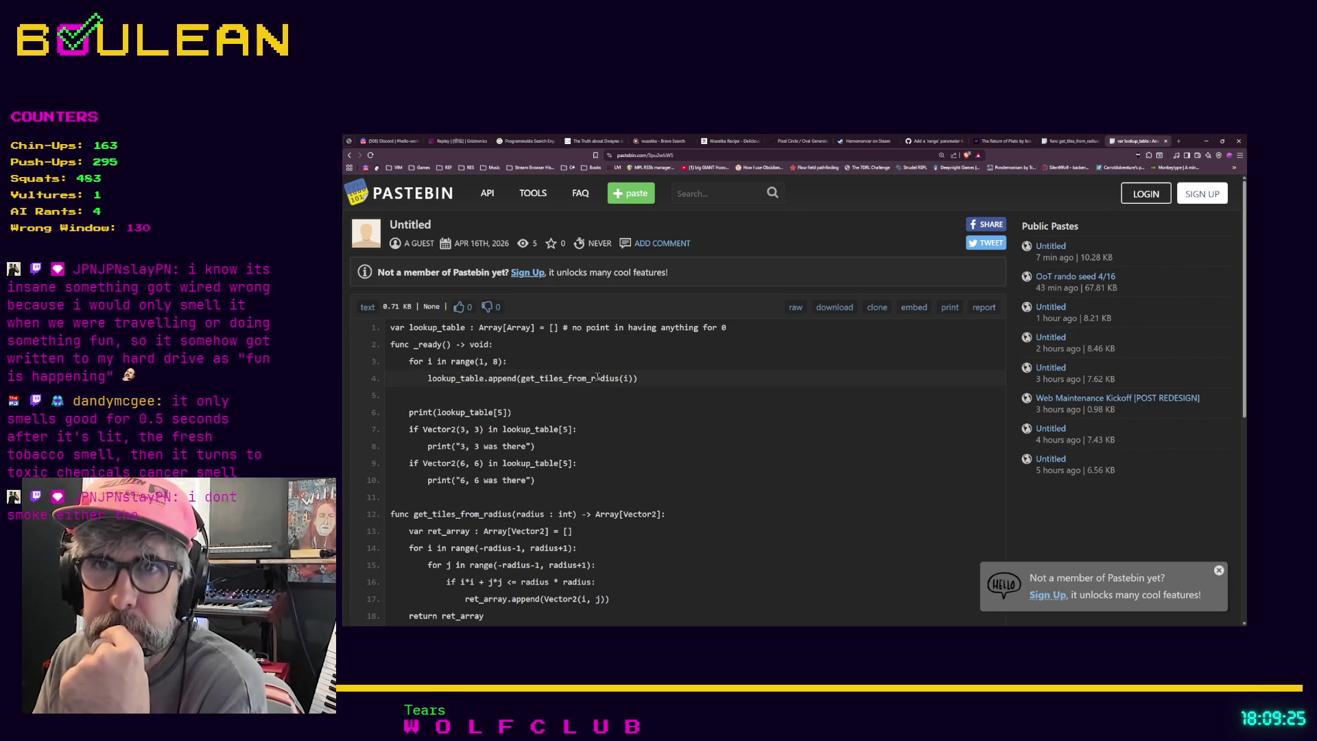
pyautogui.scroll(-1, 596, 378)
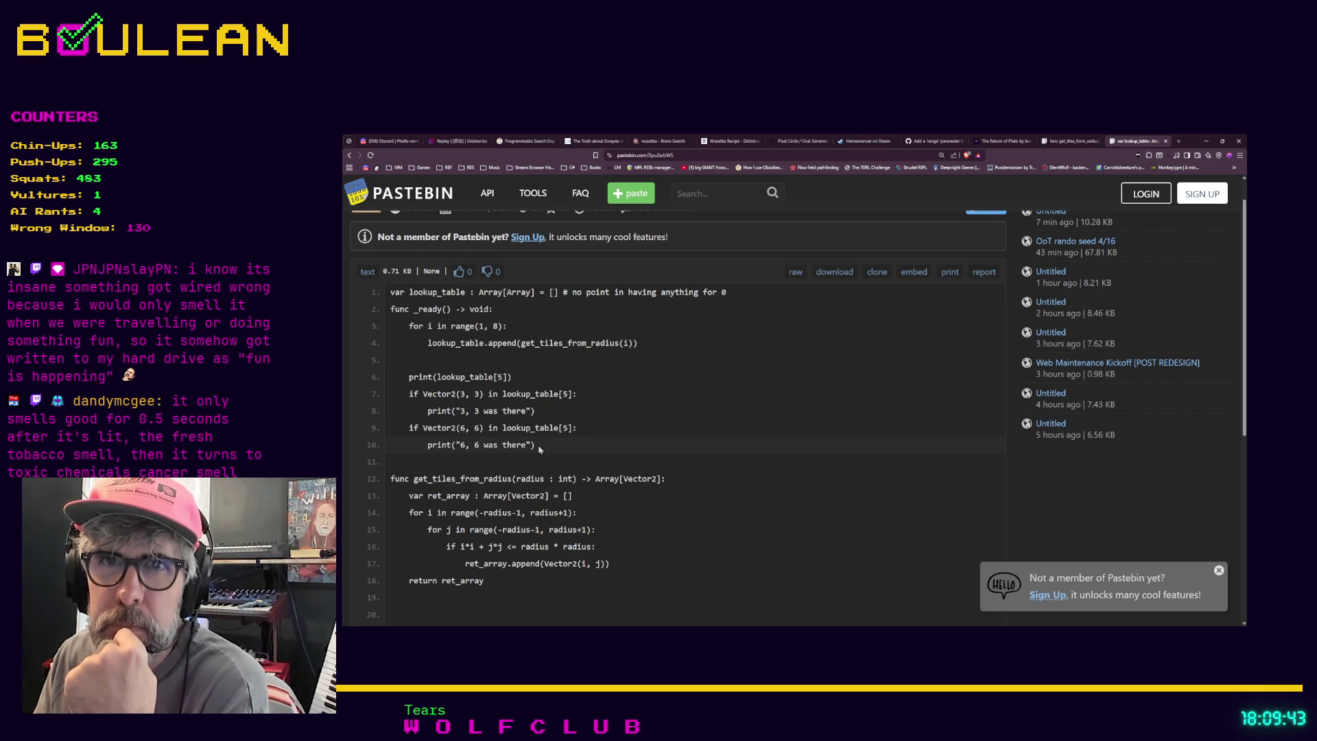
pyautogui.scroll(1, 538, 444)
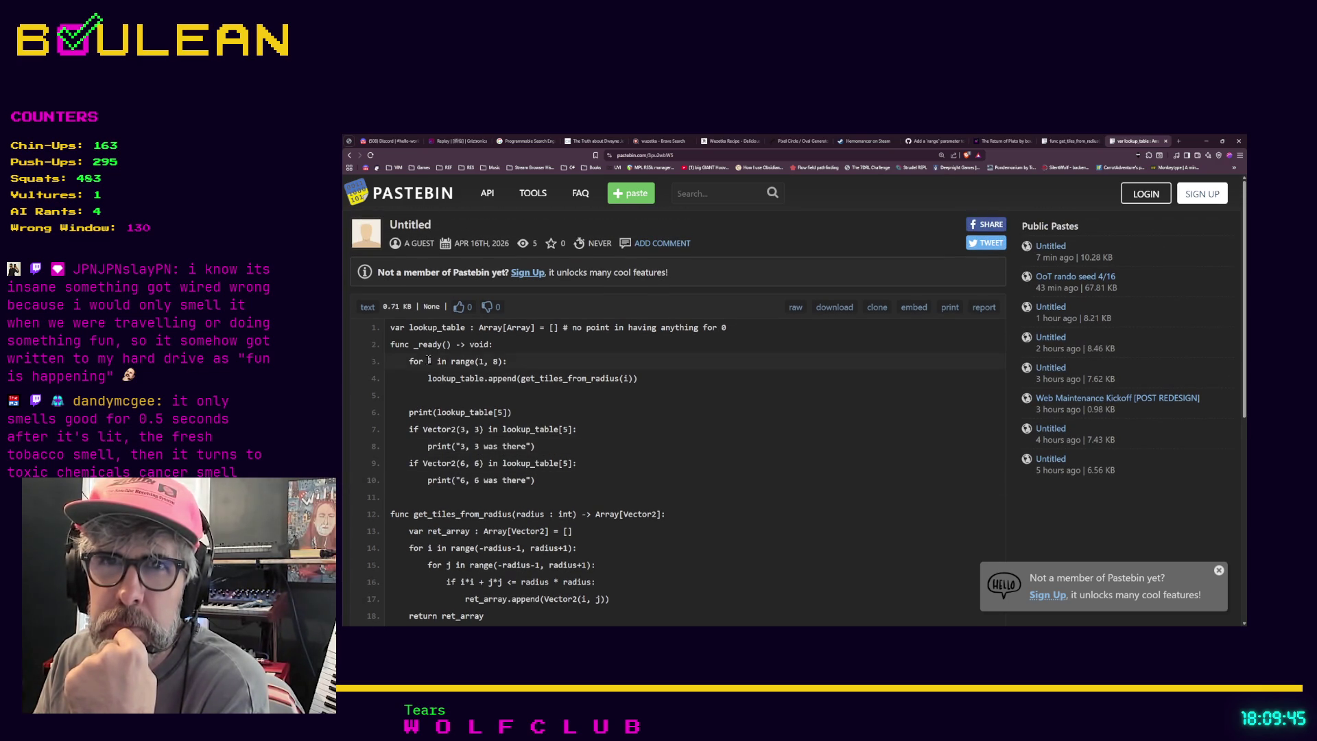
pyautogui.scroll(-2, 437, 381)
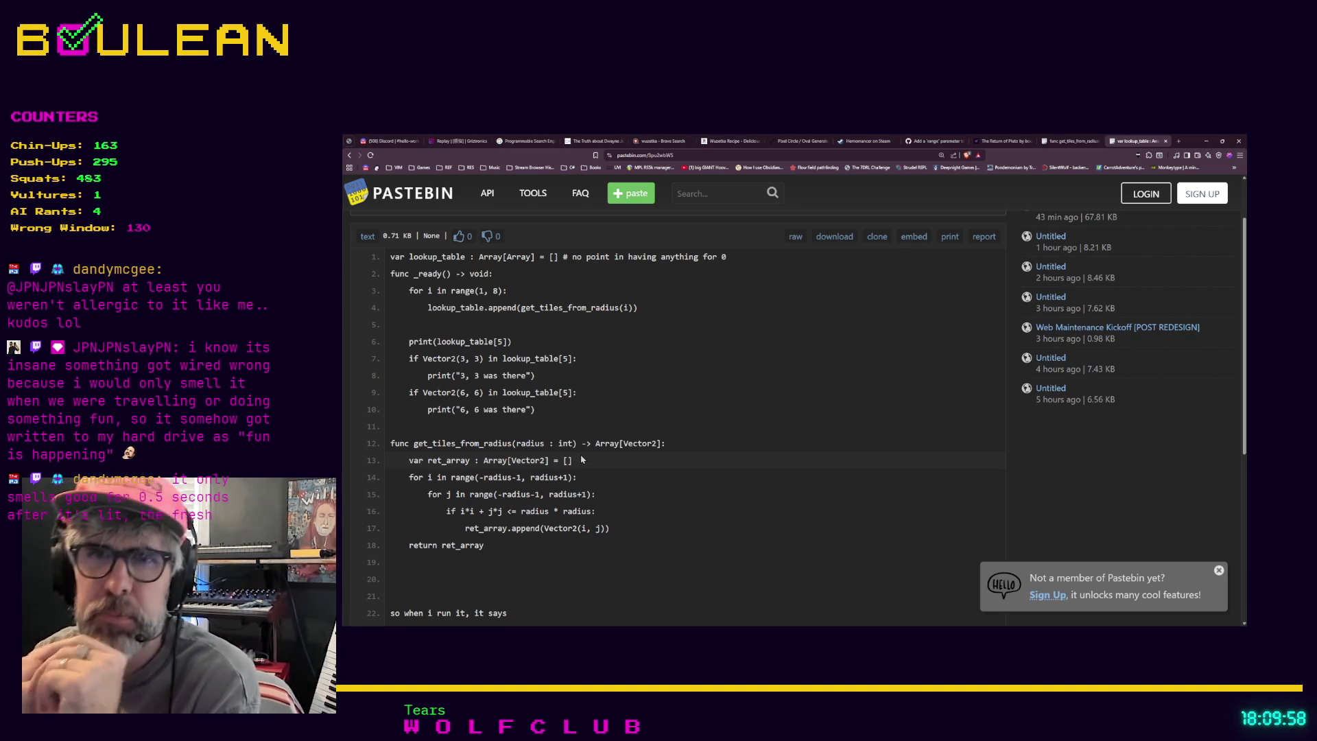
pyautogui.scroll(-1, 663, 484)
pyautogui.scroll(-2, 664, 485)
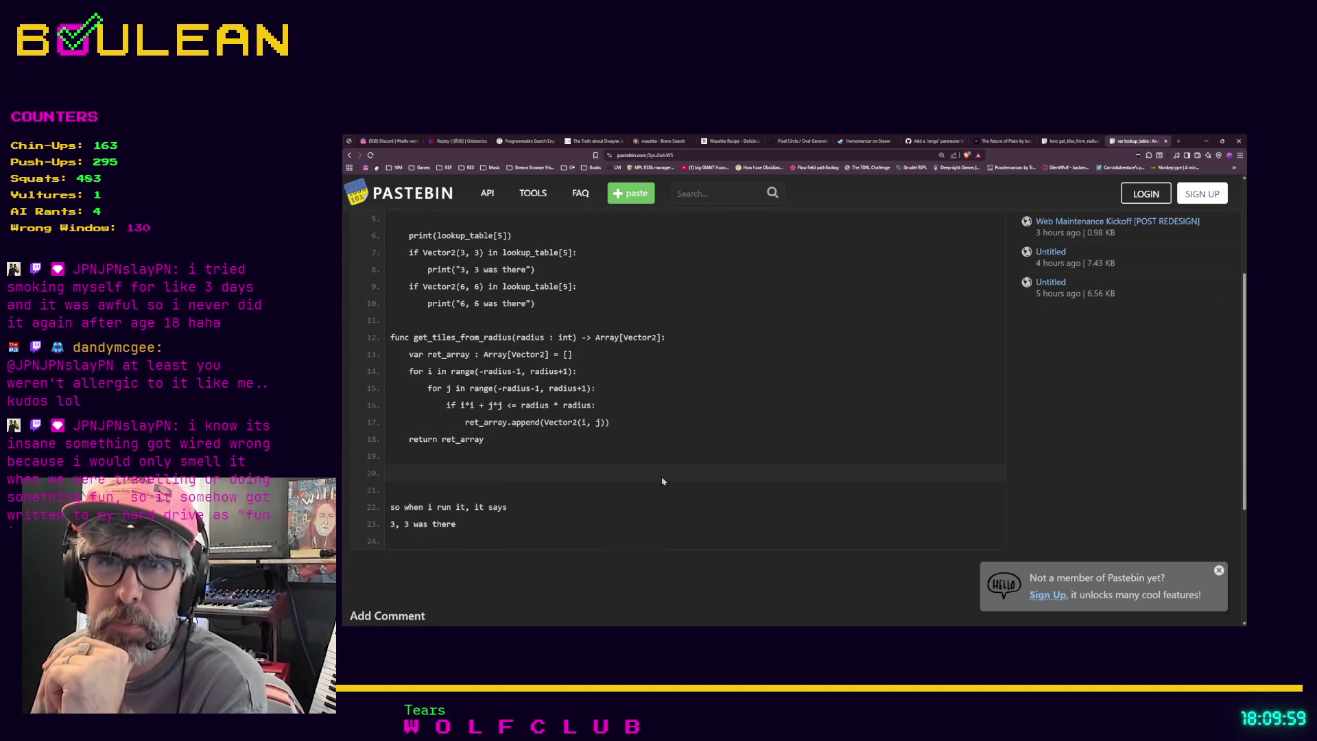
pyautogui.scroll(1, 661, 481)
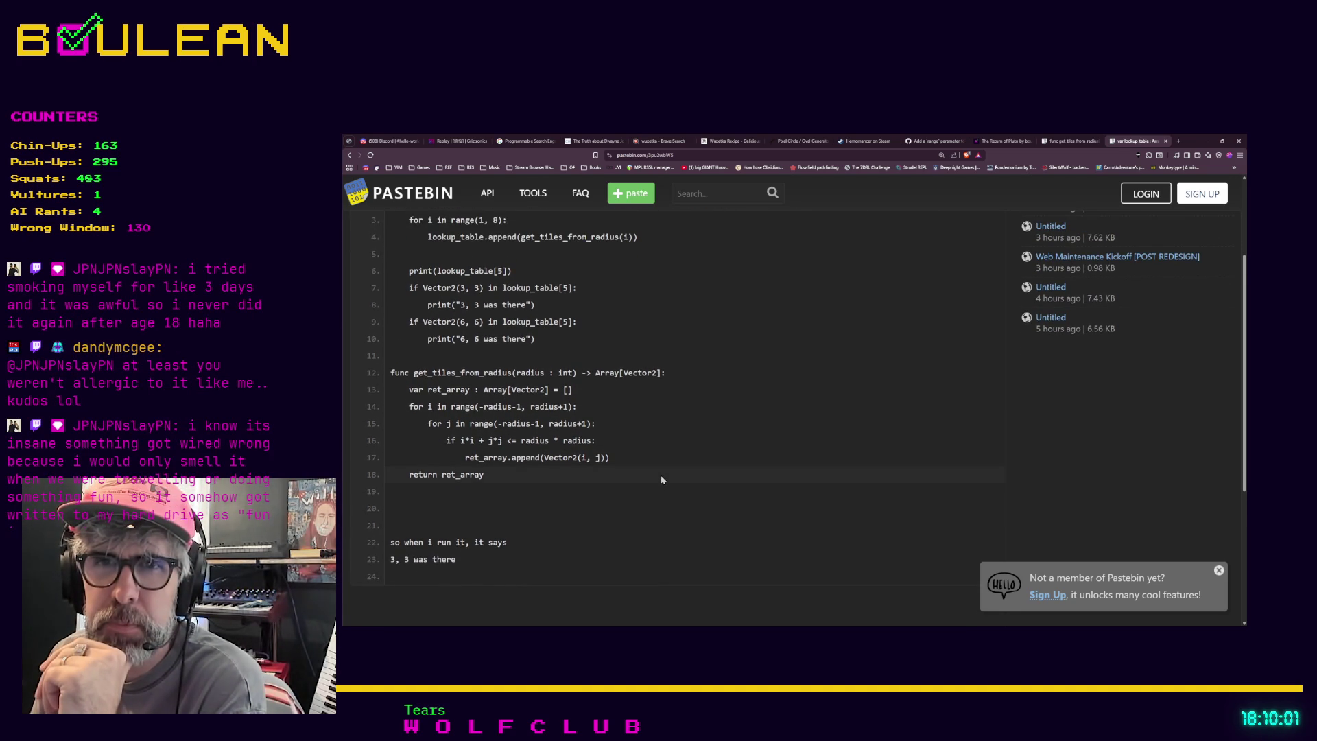
pyautogui.scroll(1, 661, 480)
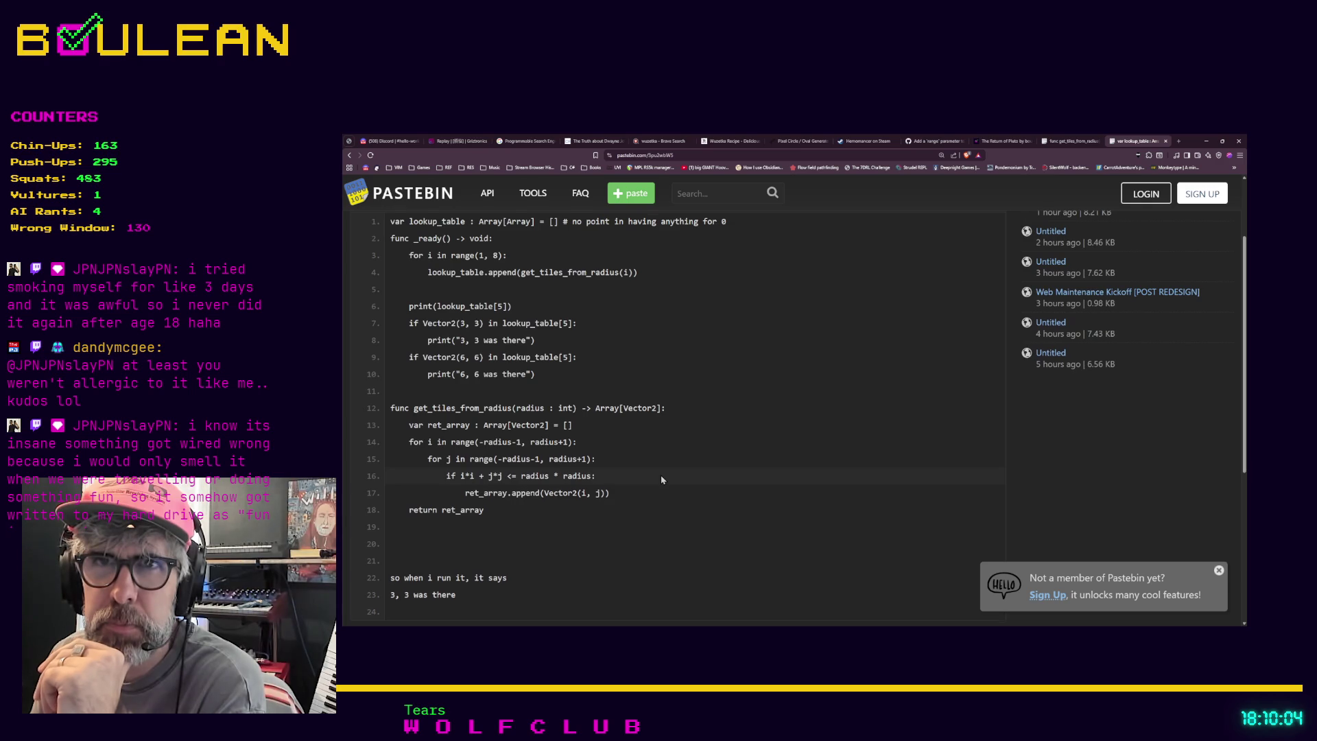
pyautogui.scroll(1, 661, 480)
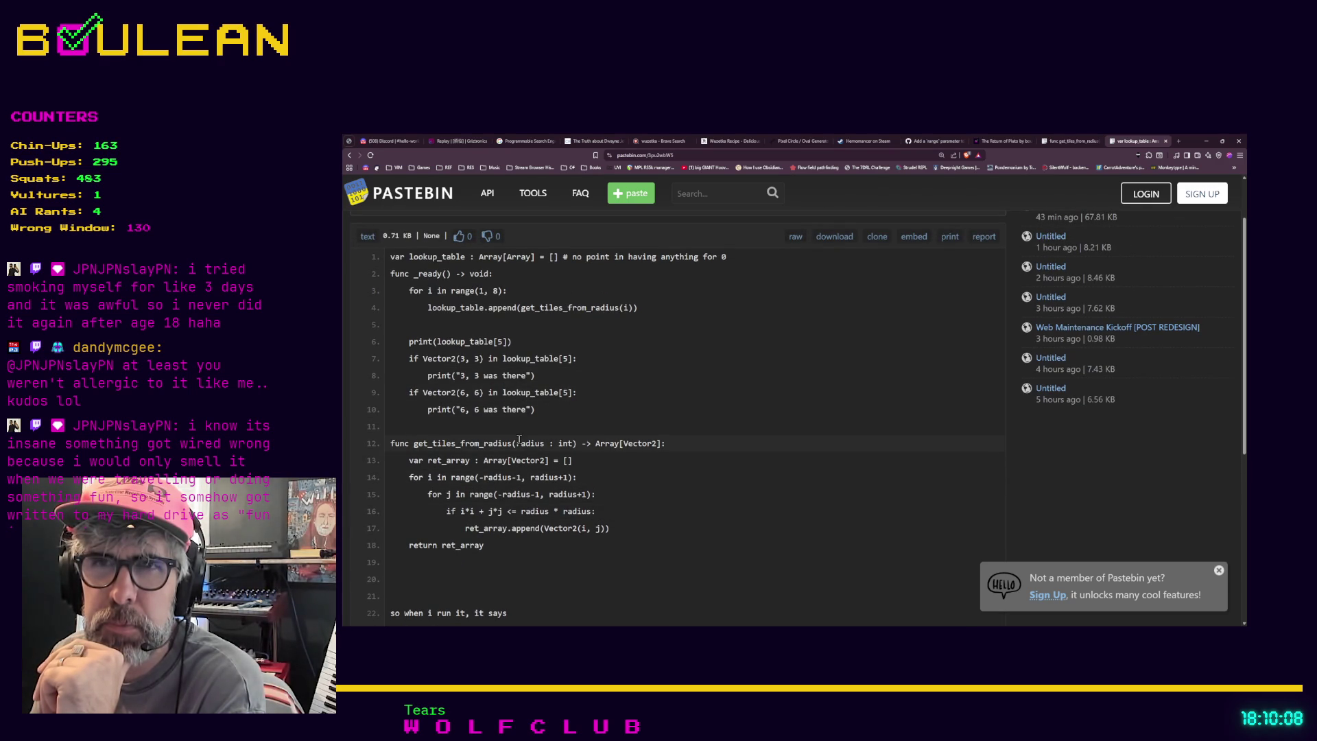
pyautogui.scroll(2, 567, 445)
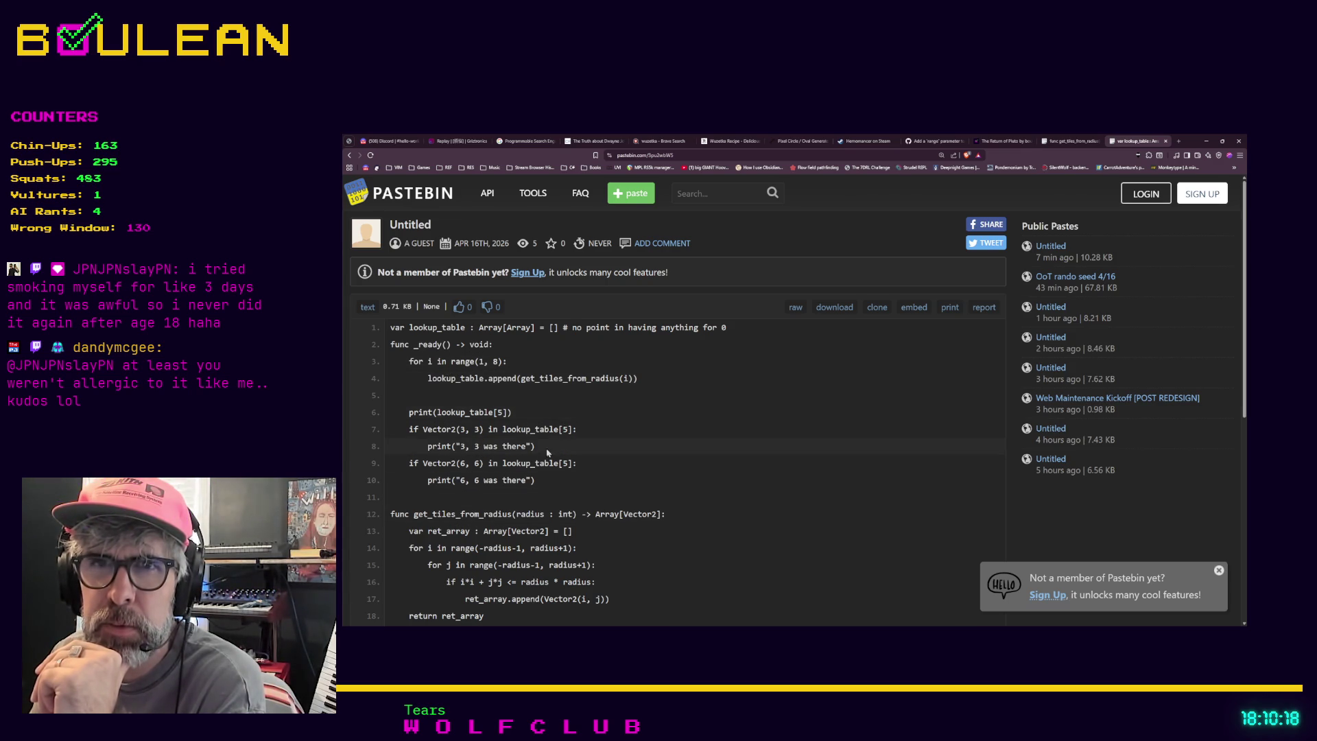
pyautogui.scroll(-1, 551, 451)
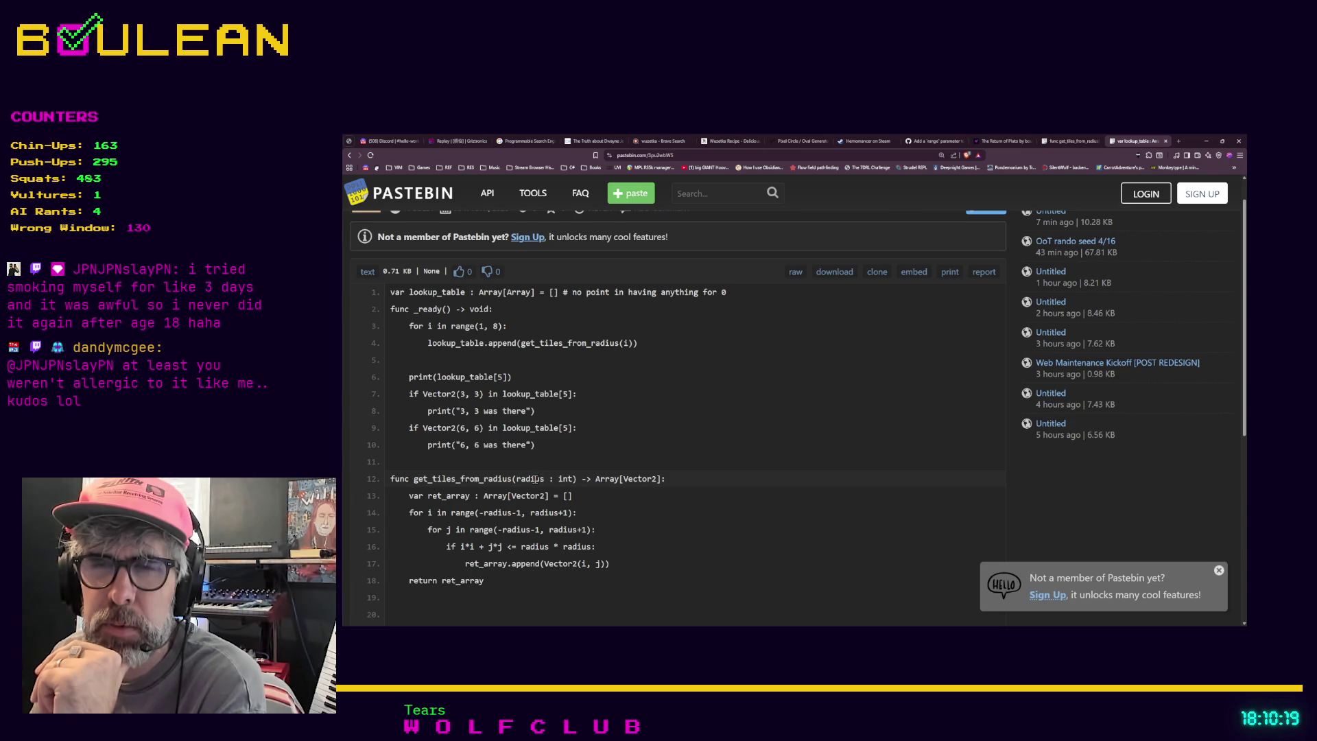
pyautogui.scroll(1, 586, 463)
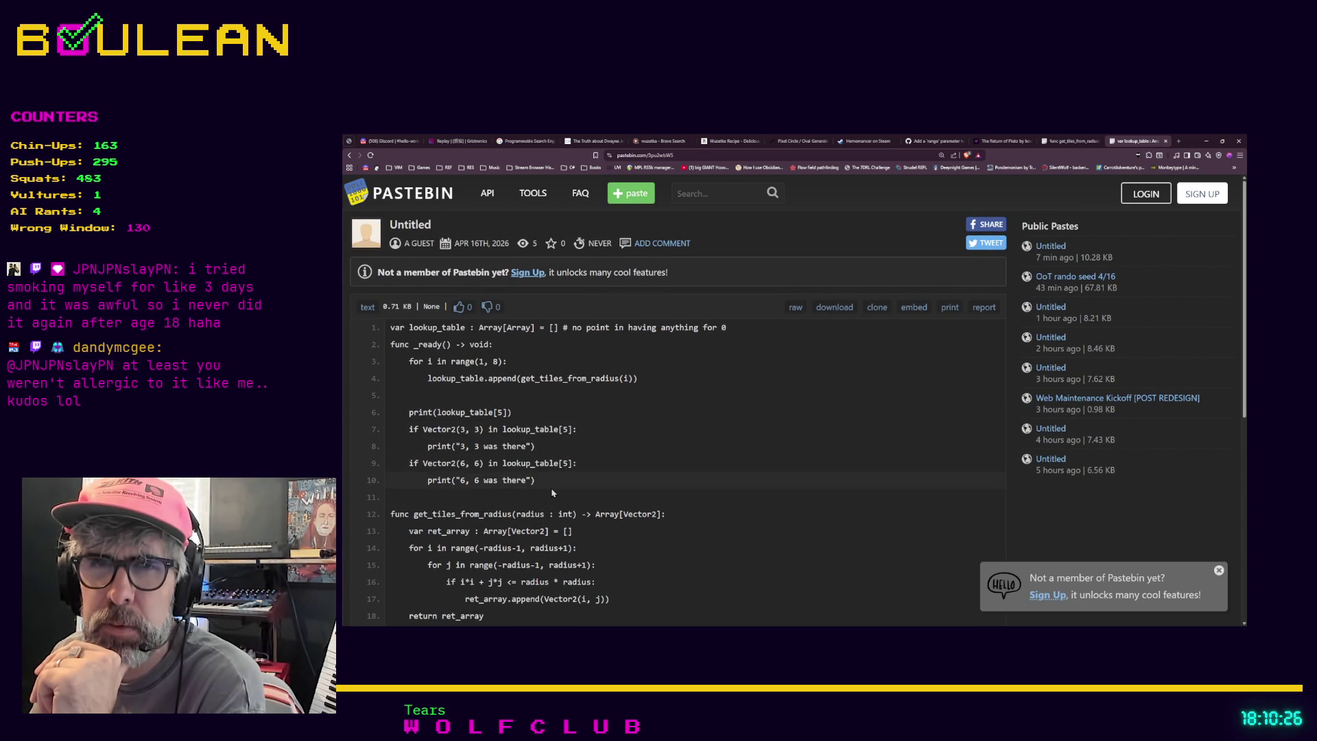
pyautogui.scroll(-1, 552, 493)
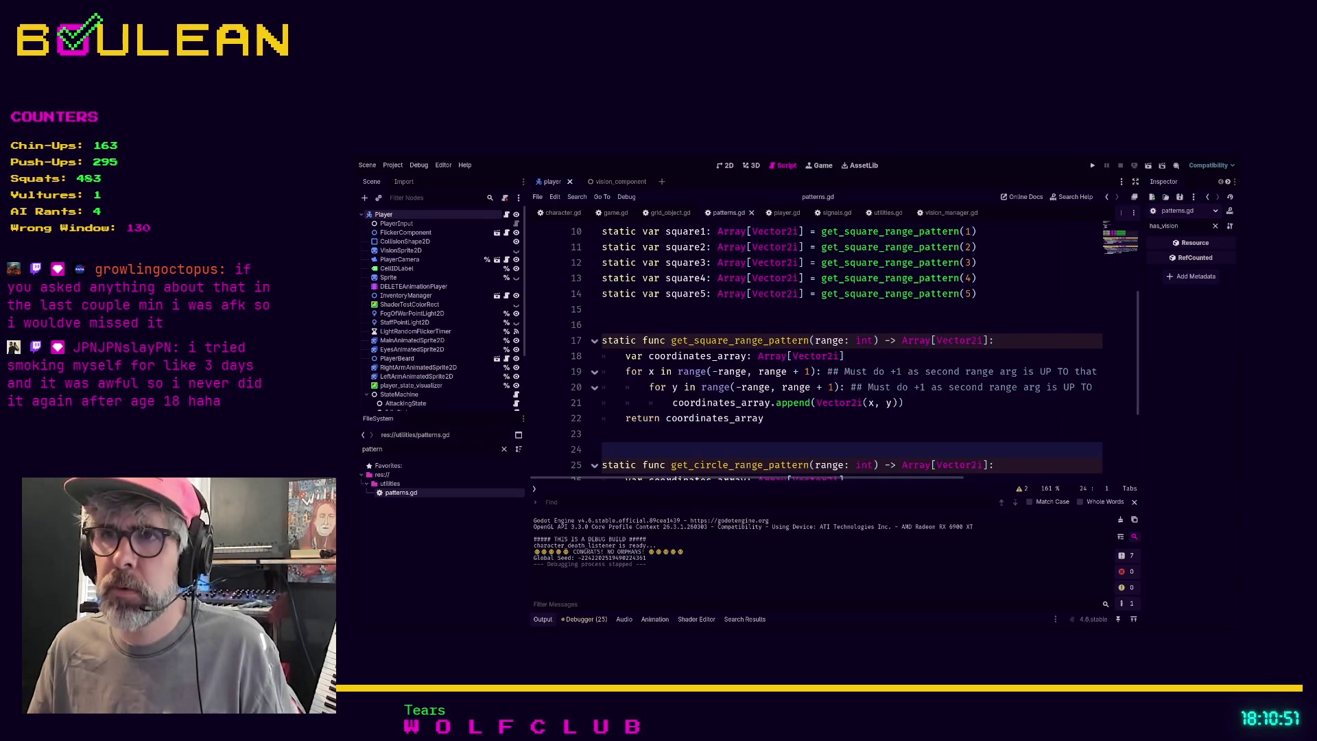
# Scroll patterns.gd to get_circle_range_pattern and place the cursor at its append call.
pyautogui.scroll(-2, 817, 350)
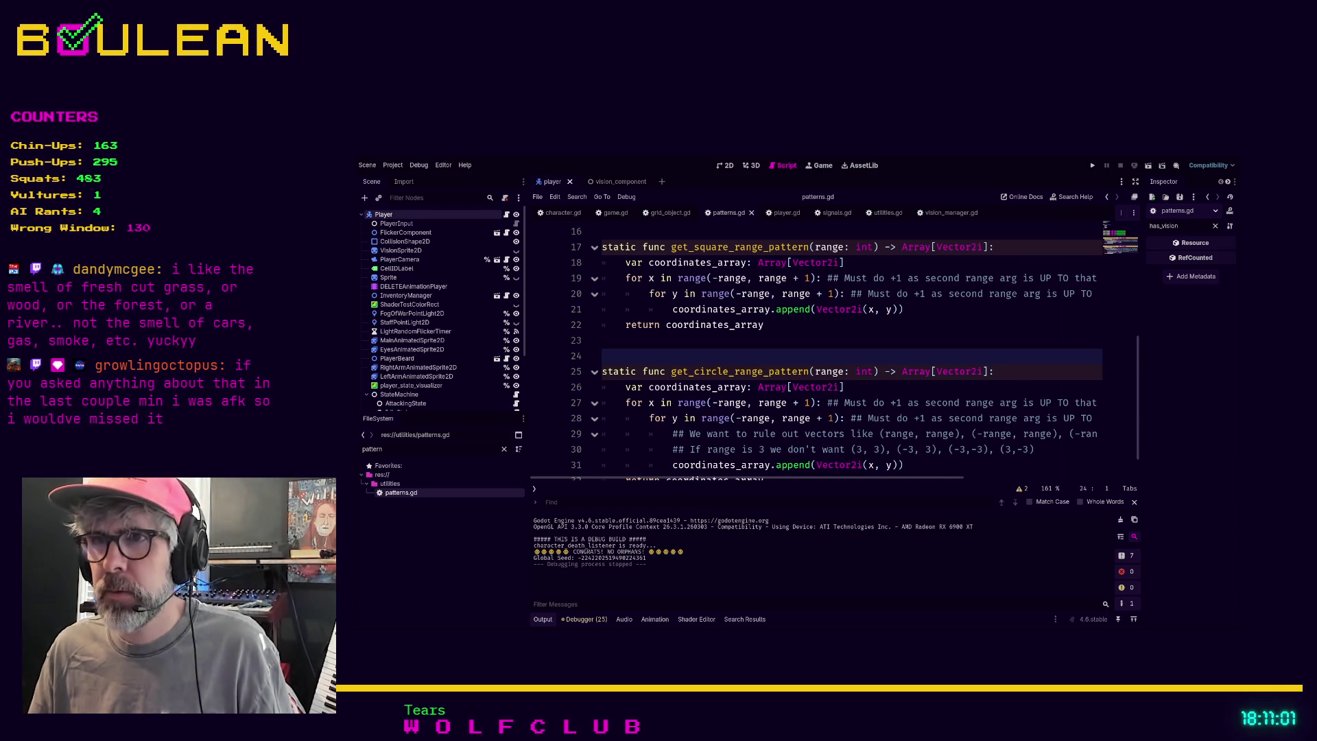
pyautogui.scroll(-1, 816, 350)
pyautogui.click(642, 404)
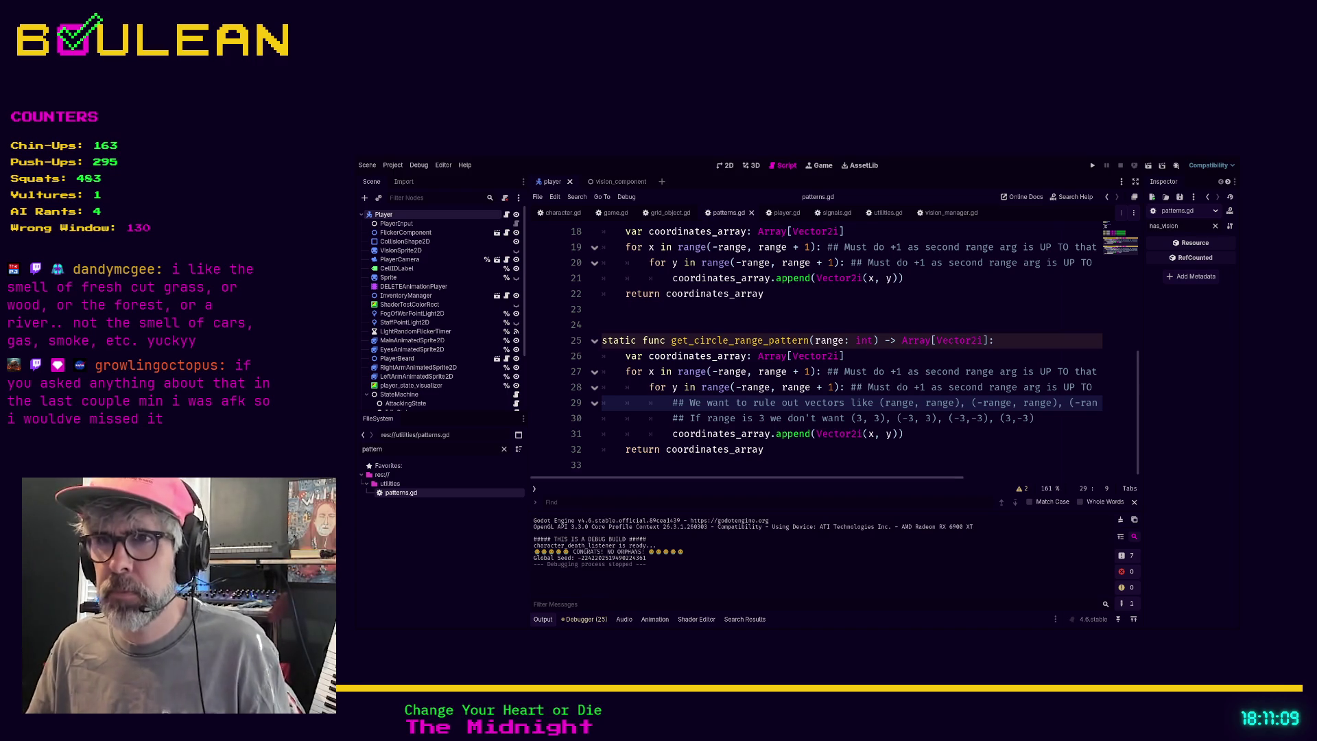
pyautogui.click(672, 403)
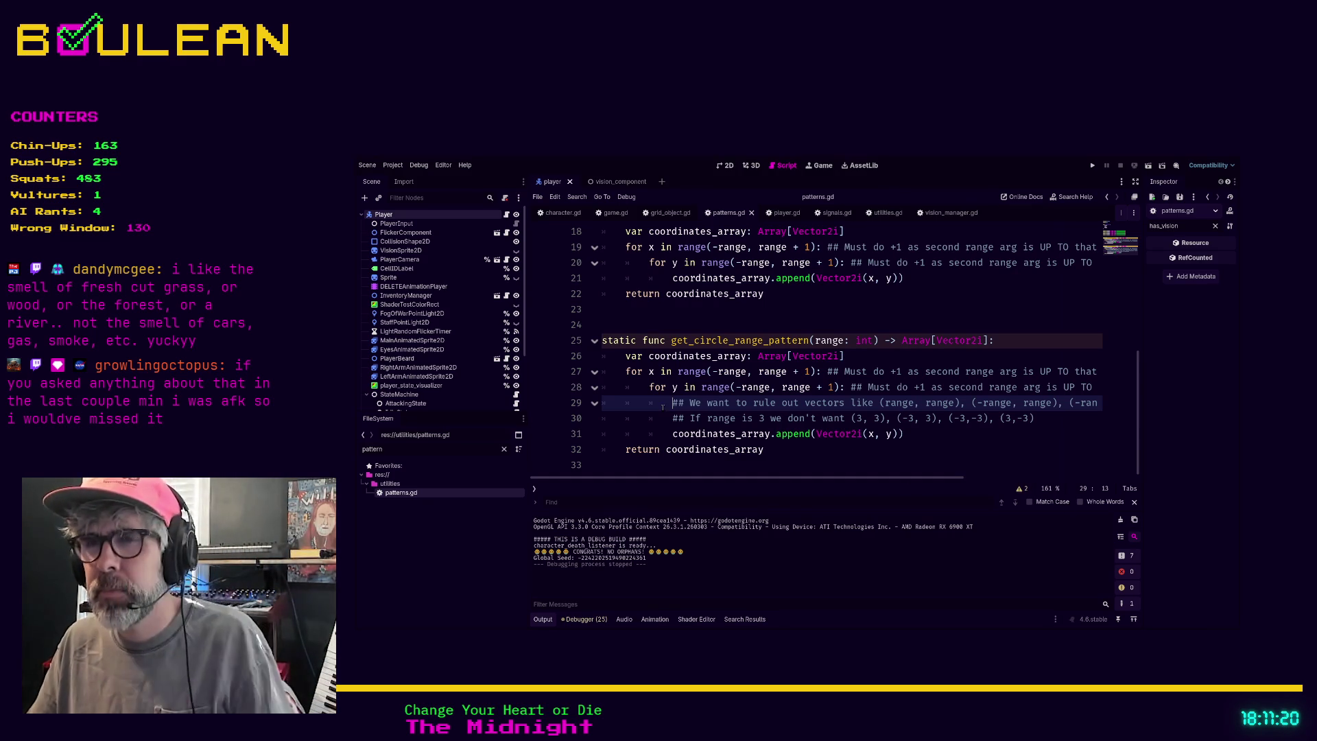
pyautogui.click(680, 433)
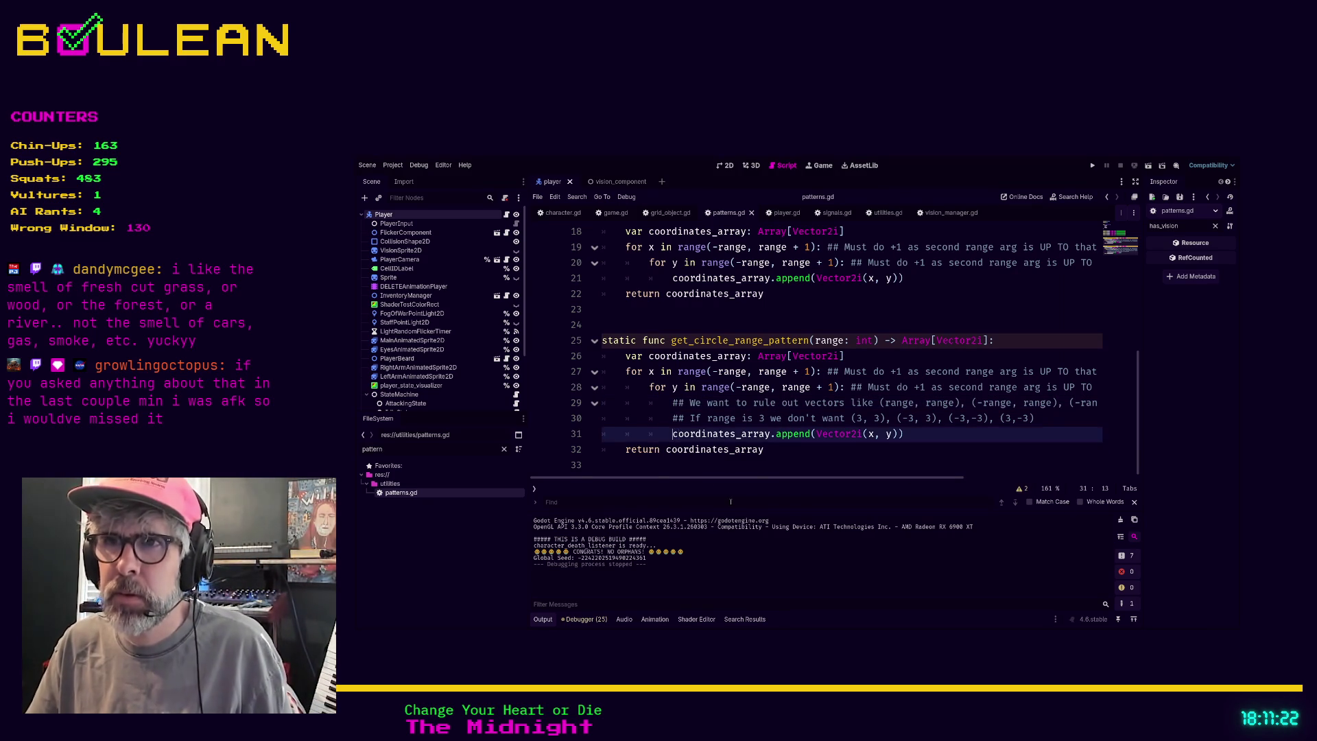
# Insert 'if i*i + j*j <= radius * radius:' above the append, rewriting the terms as x*x + y*y.
pyautogui.press('Return')
pyautogui.press('Return')
pyautogui.press('Up')
pyautogui.write('if i*i + j*j <= radius * radius:')
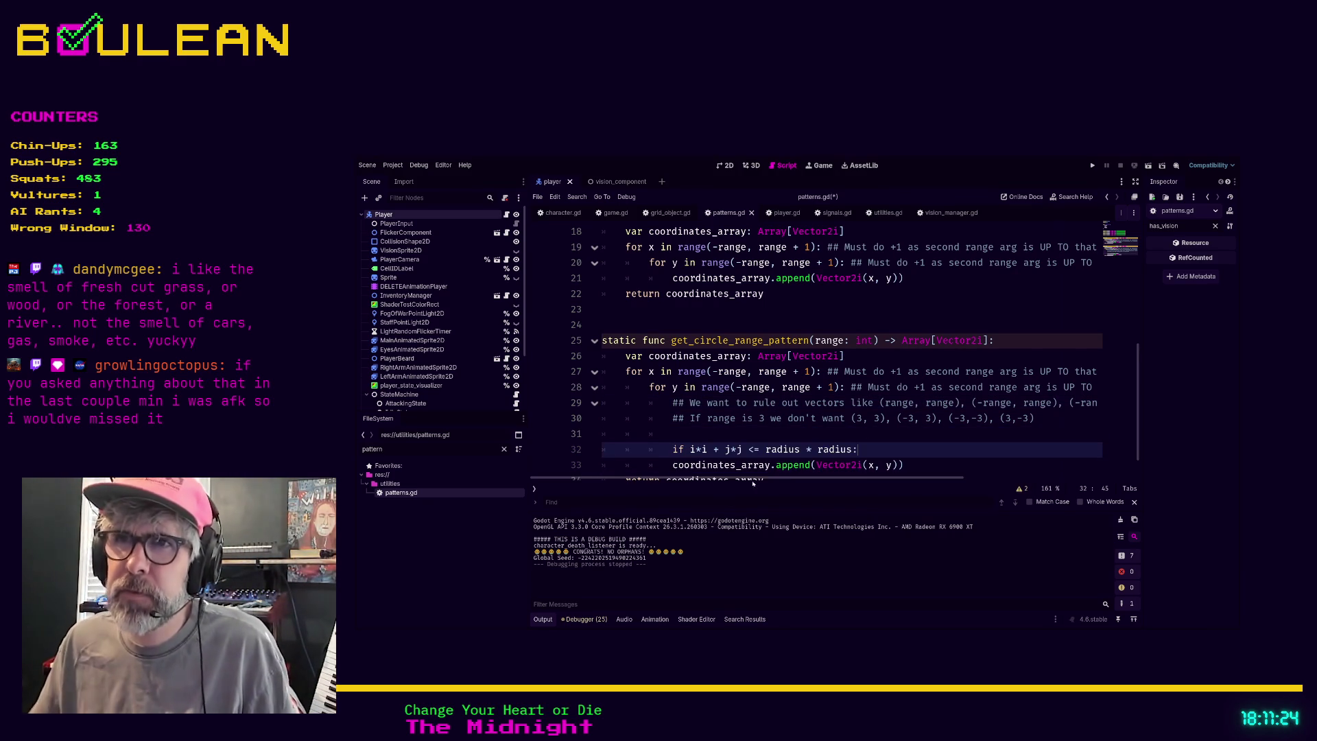
pyautogui.doubleClick(695, 449)
pyautogui.write('x')
pyautogui.press('Right')
pyautogui.press('BackSpace')
pyautogui.write('x')
pyautogui.press('Delete')
pyautogui.press('Delete')
pyautogui.write('u')
pyautogui.press('Delete')
pyautogui.press('Delete')
pyautogui.write('y*j')
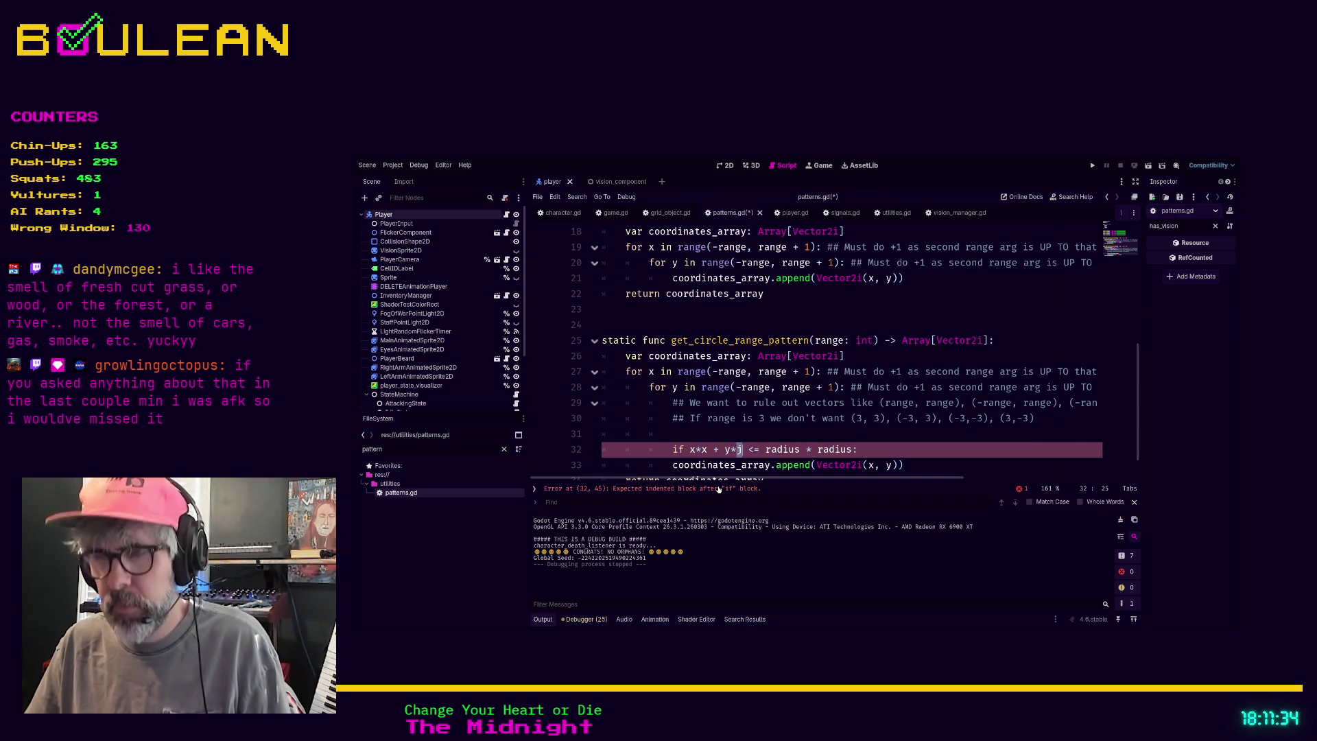
pyautogui.write('y')
# Replace both radius values with range so the condition reads <= range * range.
pyautogui.doubleClick(782, 450)
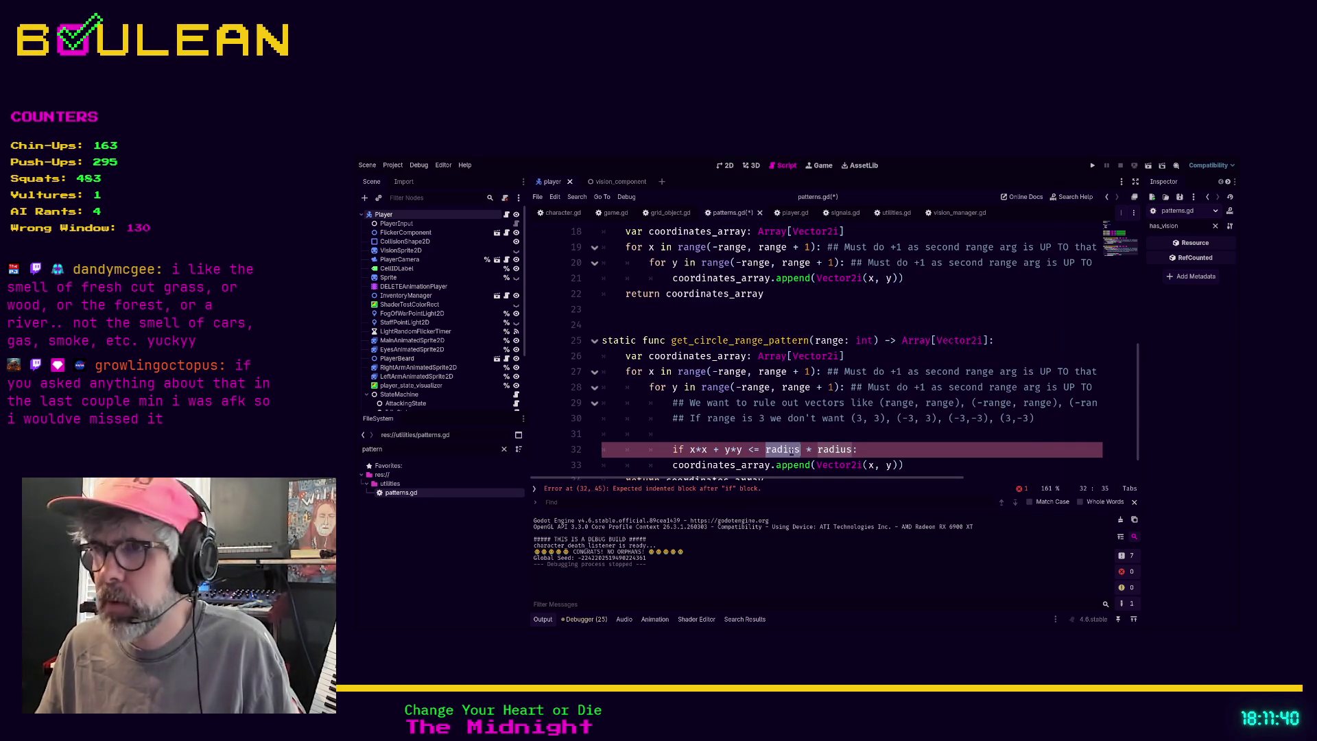
pyautogui.write('range')
pyautogui.press('Right')
pyautogui.press('Right')
pyautogui.hotkey('ctrl', 'shift', 'Right')
pyautogui.write('range')
pyautogui.press('End')
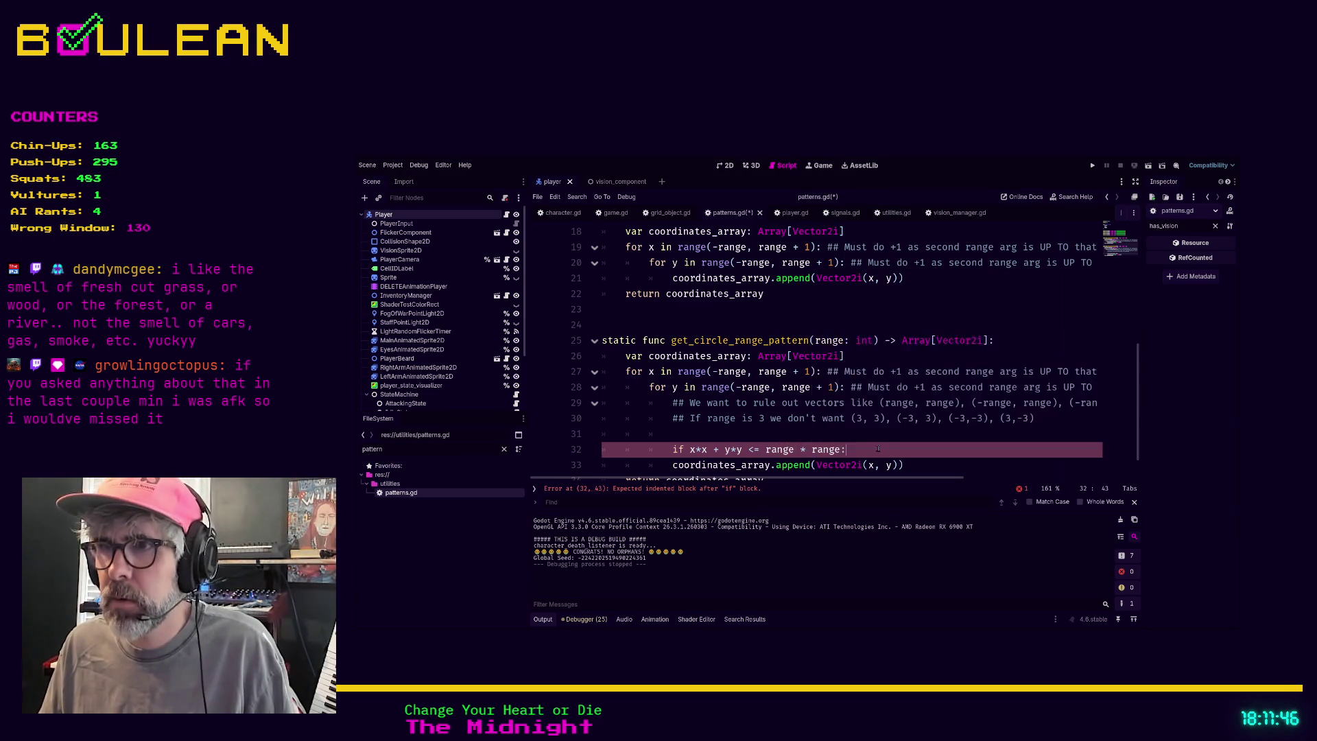
# Indent the append under the new condition and delete the leftover empty line above it.
pyautogui.scroll(-1, 921, 421)
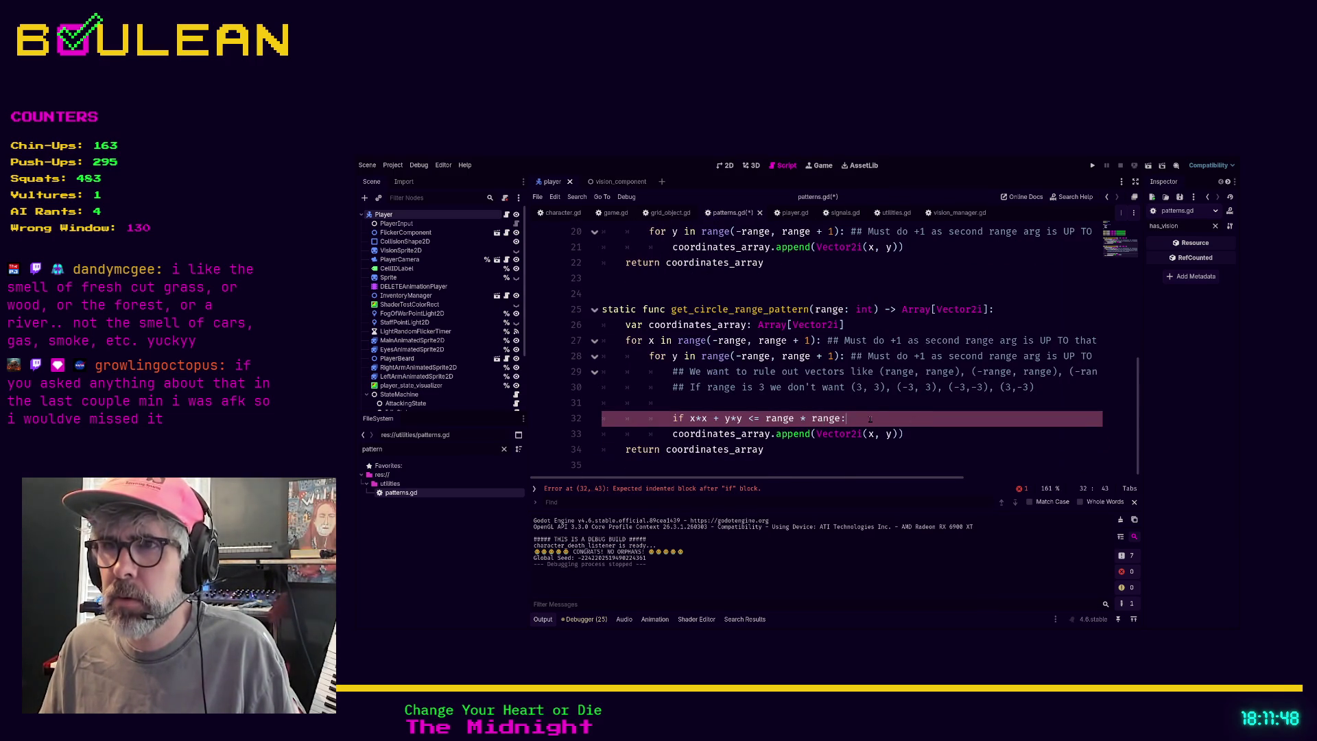
pyautogui.click(665, 436)
pyautogui.press('Tab')
pyautogui.click(625, 402)
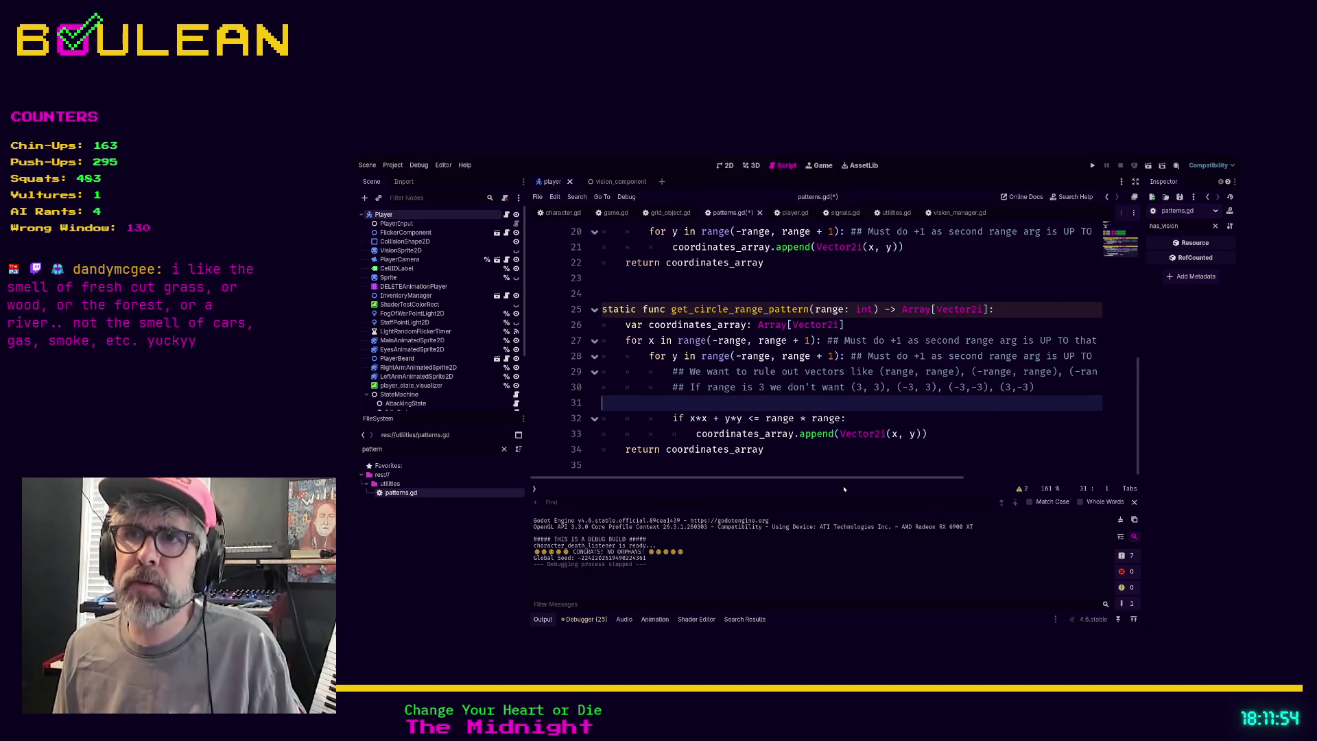
pyautogui.press('BackSpace')
# Add print(coordinates_array) at function level just before the return.
pyautogui.click(967, 438)
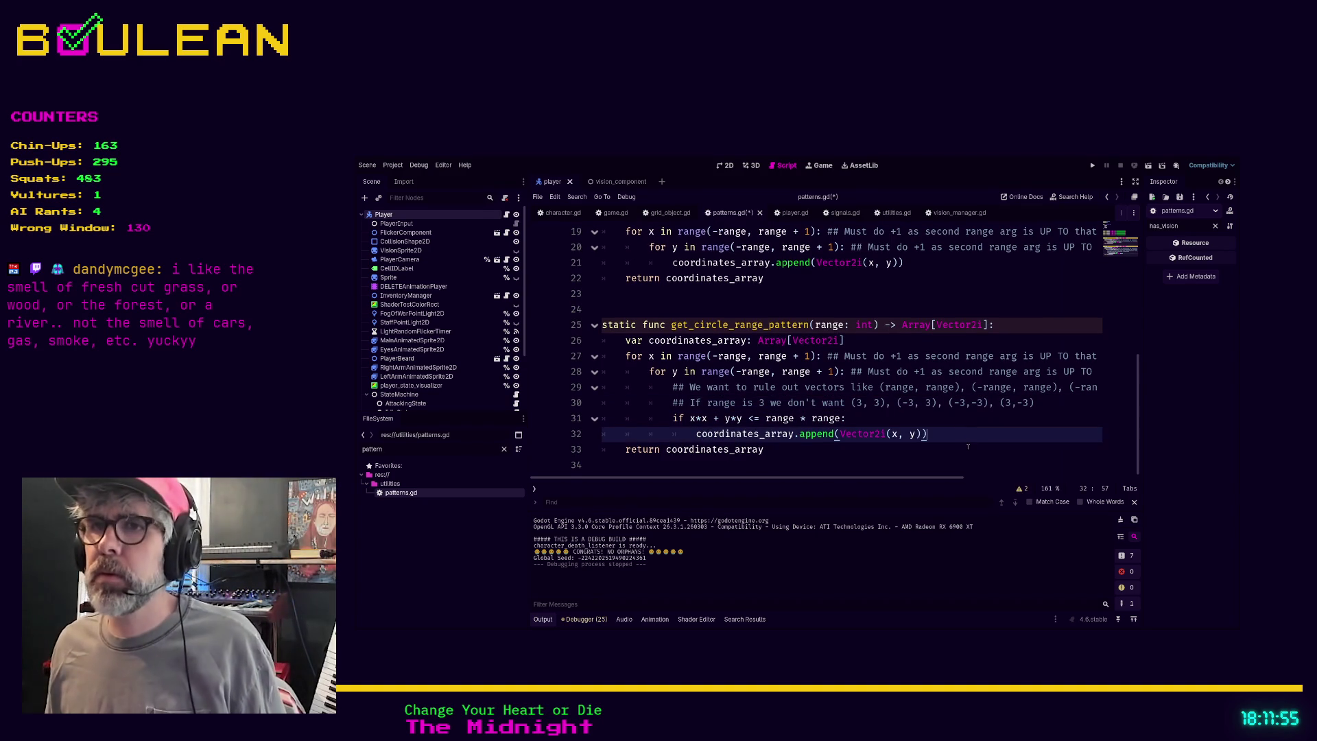
pyautogui.press('Return')
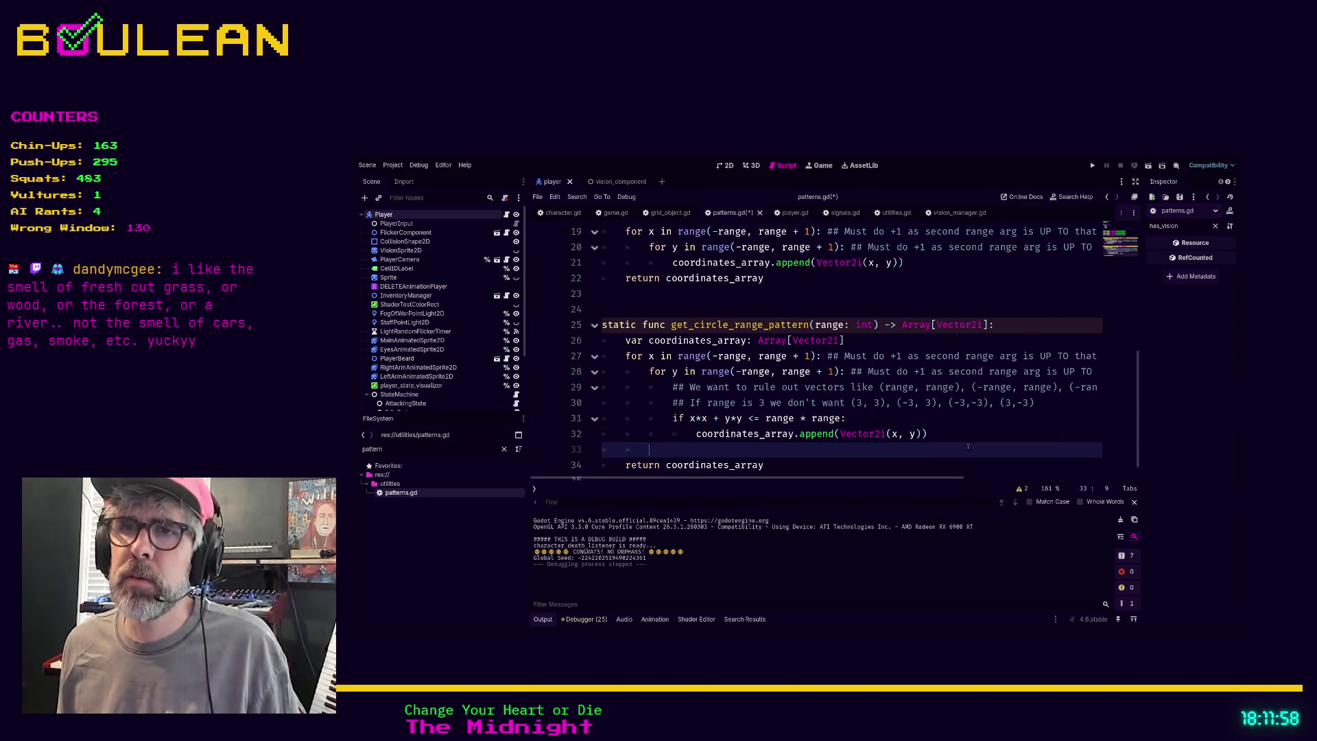
pyautogui.write('print(coordinate_arr')
pyautogui.press('Return')
pyautogui.press('Down')
pyautogui.press('End')
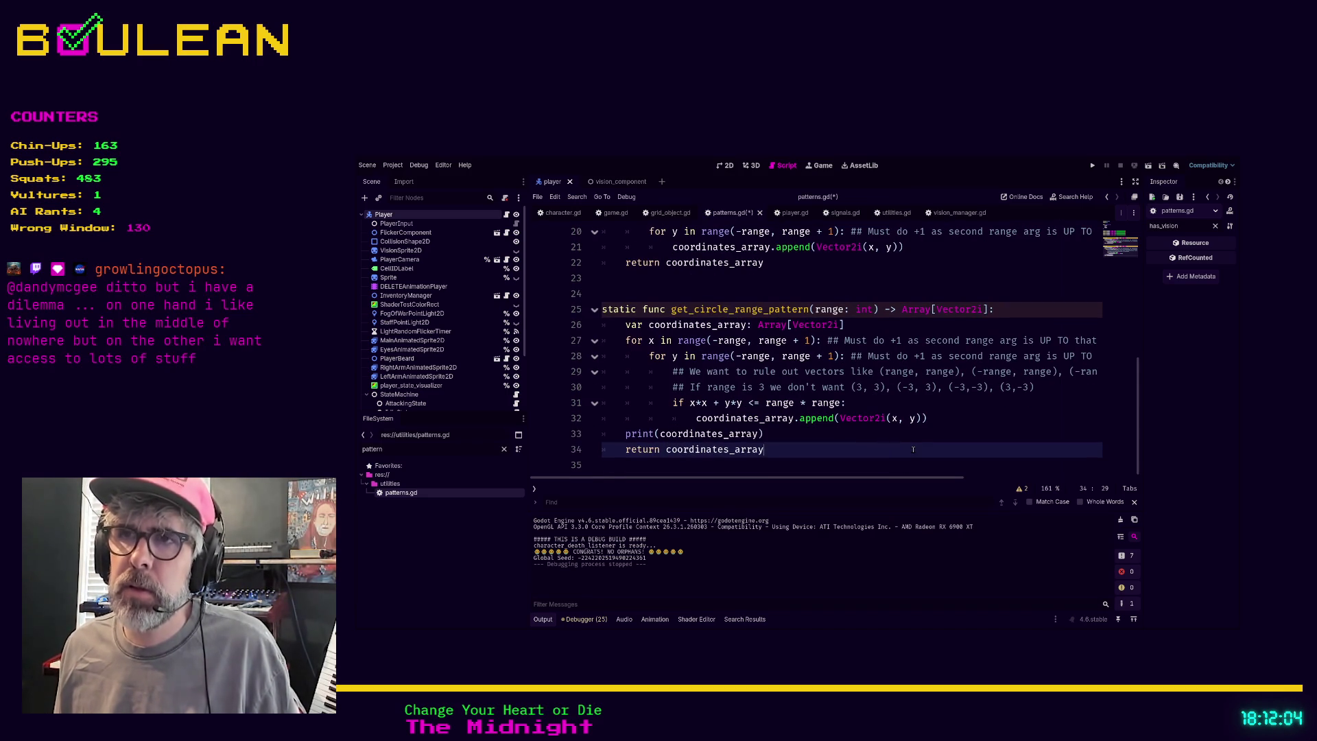